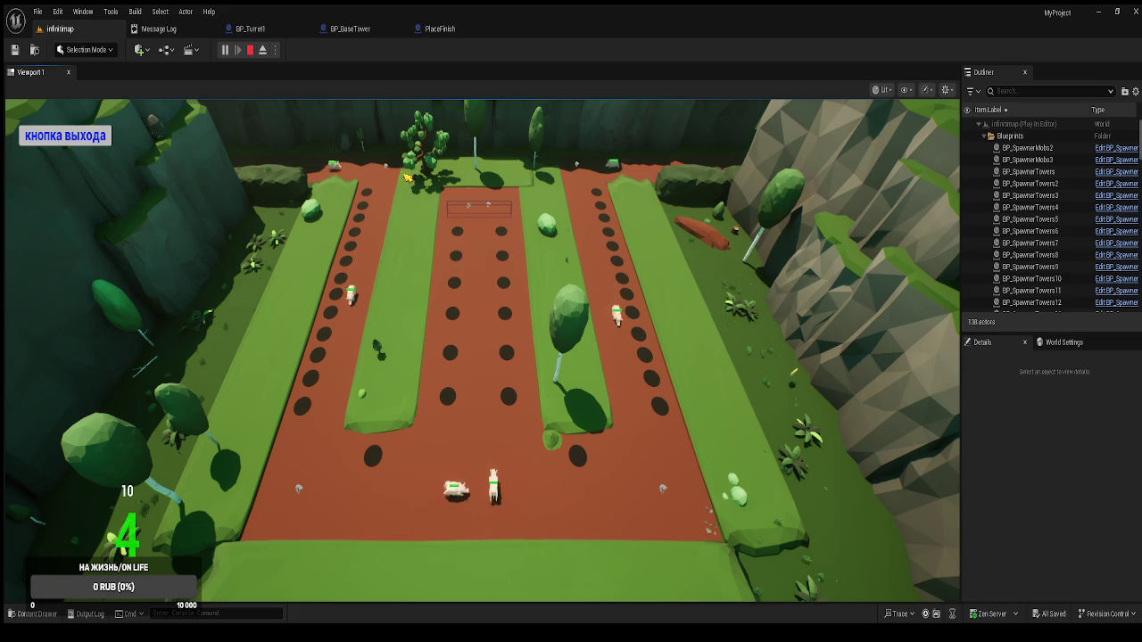
# End the play session and return to PlaceFinish's overlap-to-Destroy Actor event graph
pyautogui.click(89, 136)
pyautogui.click(172, 30)
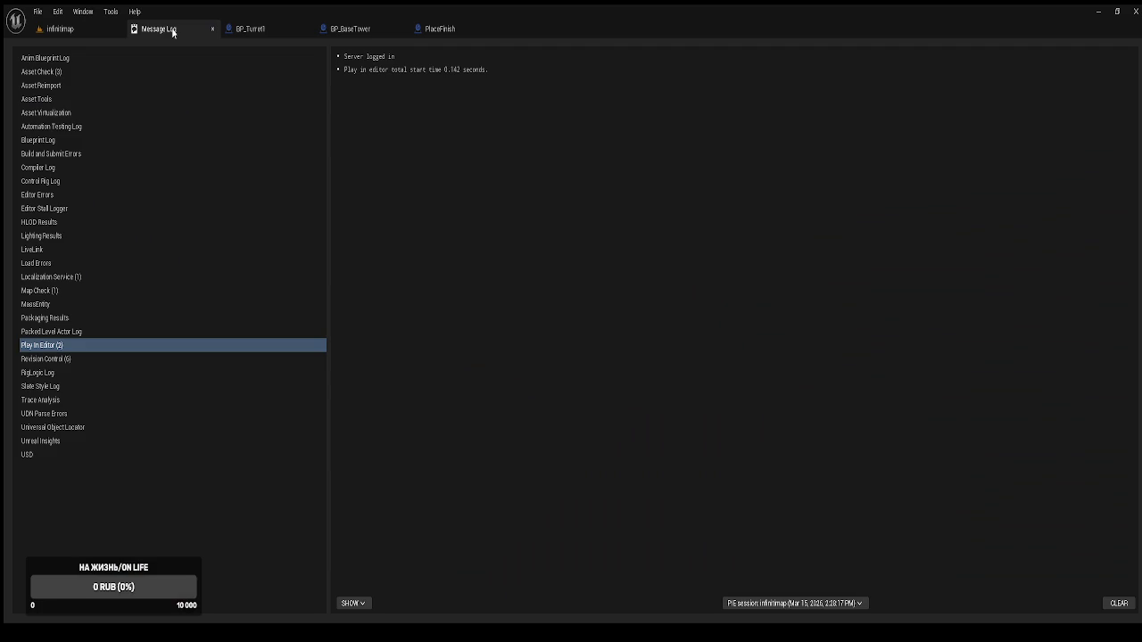
pyautogui.click(213, 28)
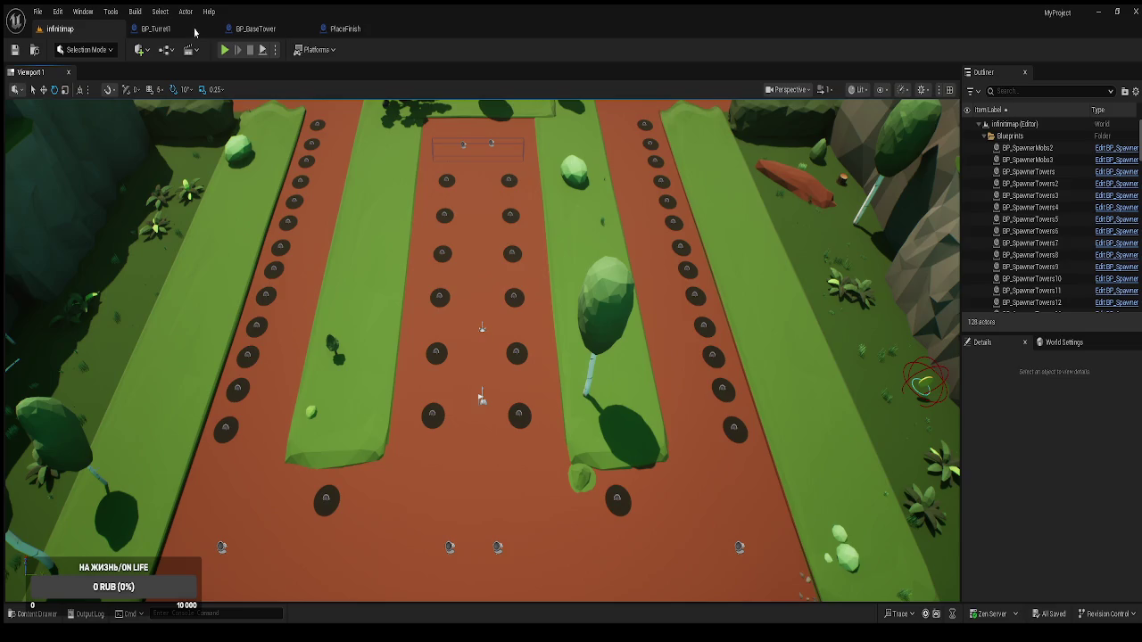
pyautogui.click(339, 29)
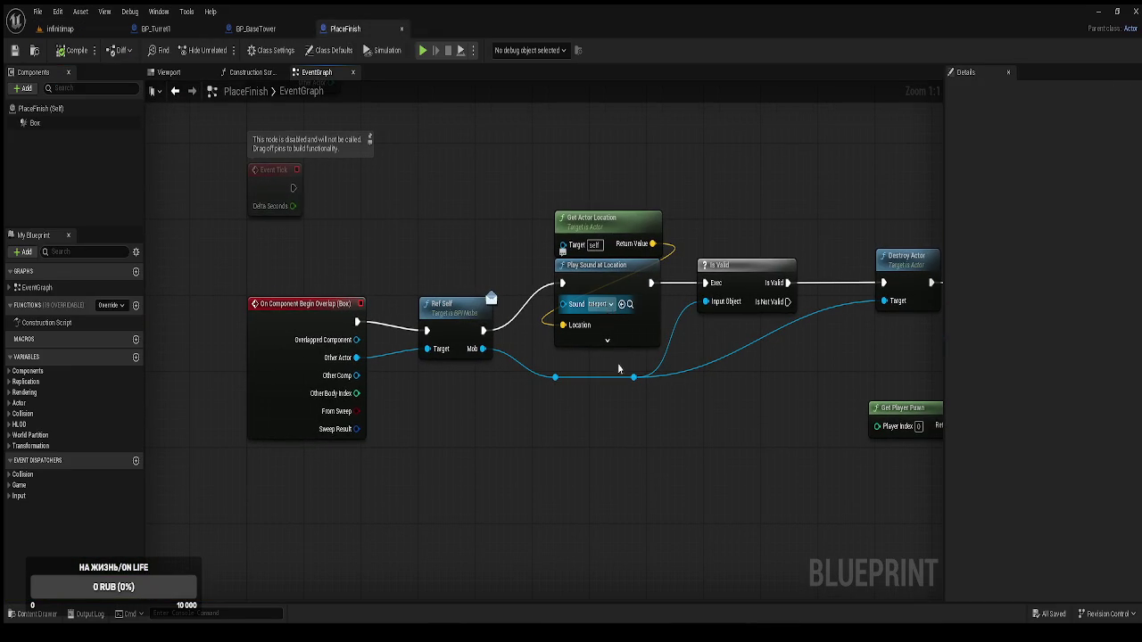
pyautogui.click(606, 339)
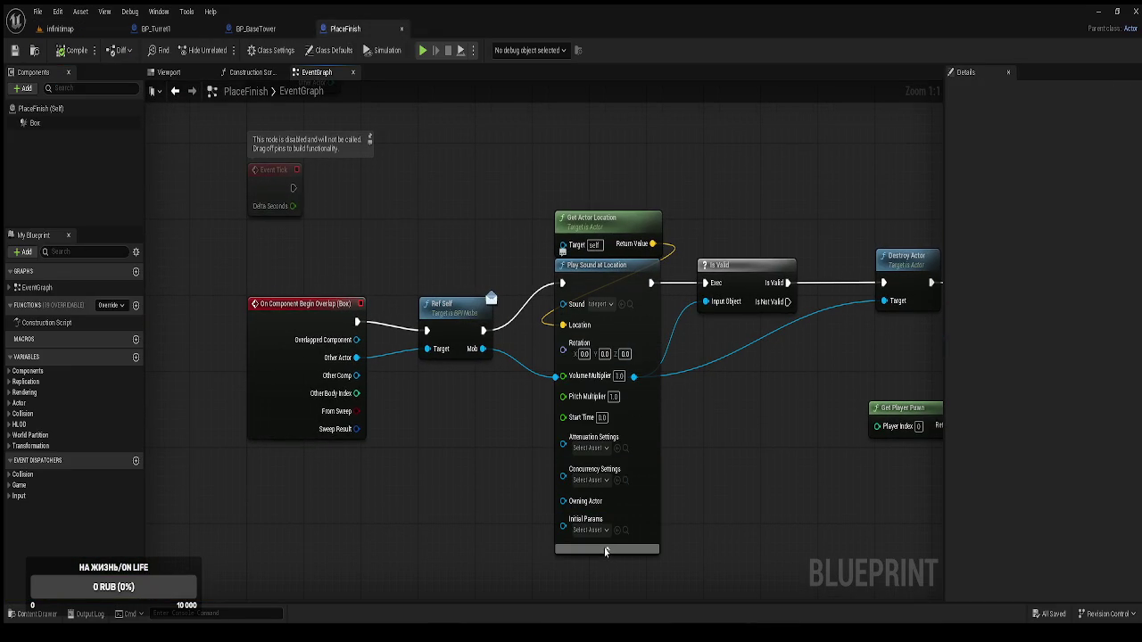
pyautogui.click(604, 544)
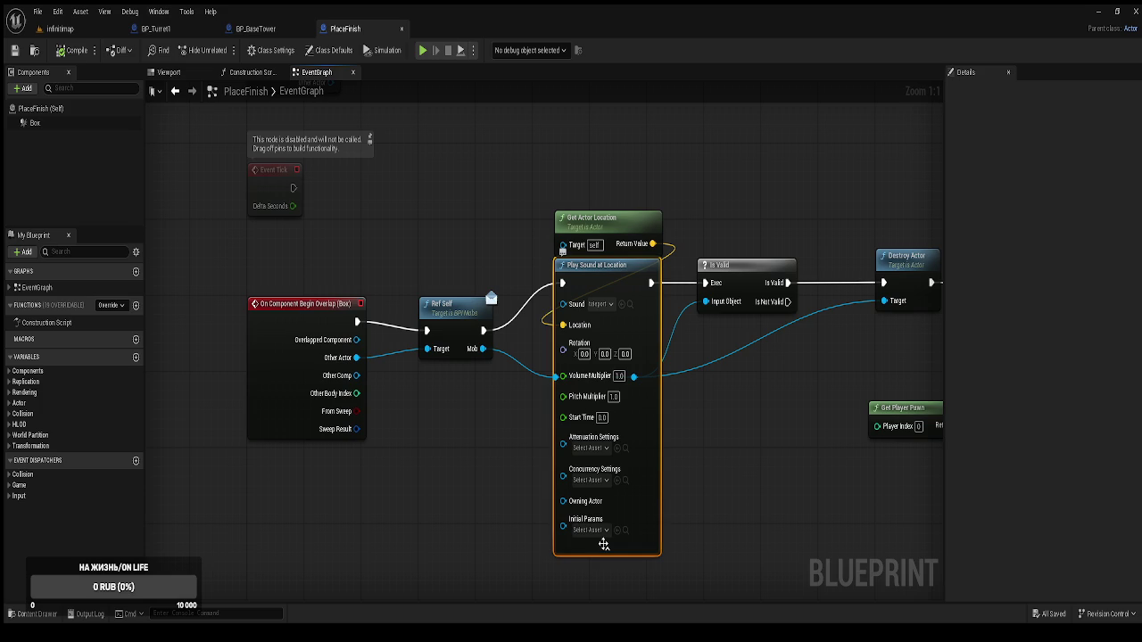
pyautogui.click(604, 550)
pyautogui.click(34, 614)
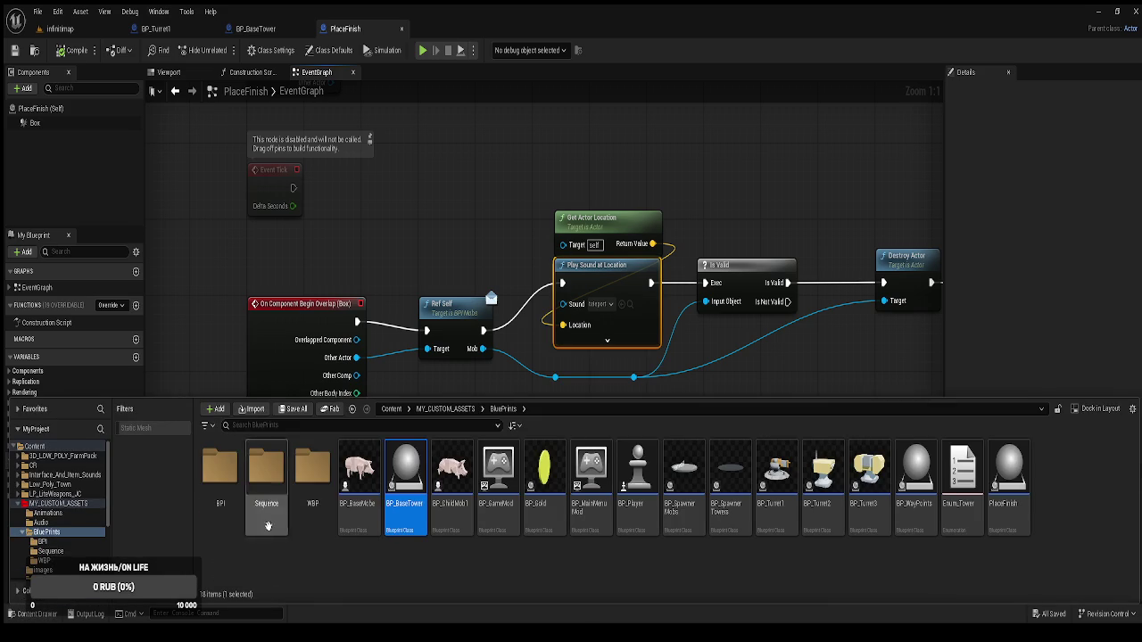
pyautogui.scroll(-3, 50, 569)
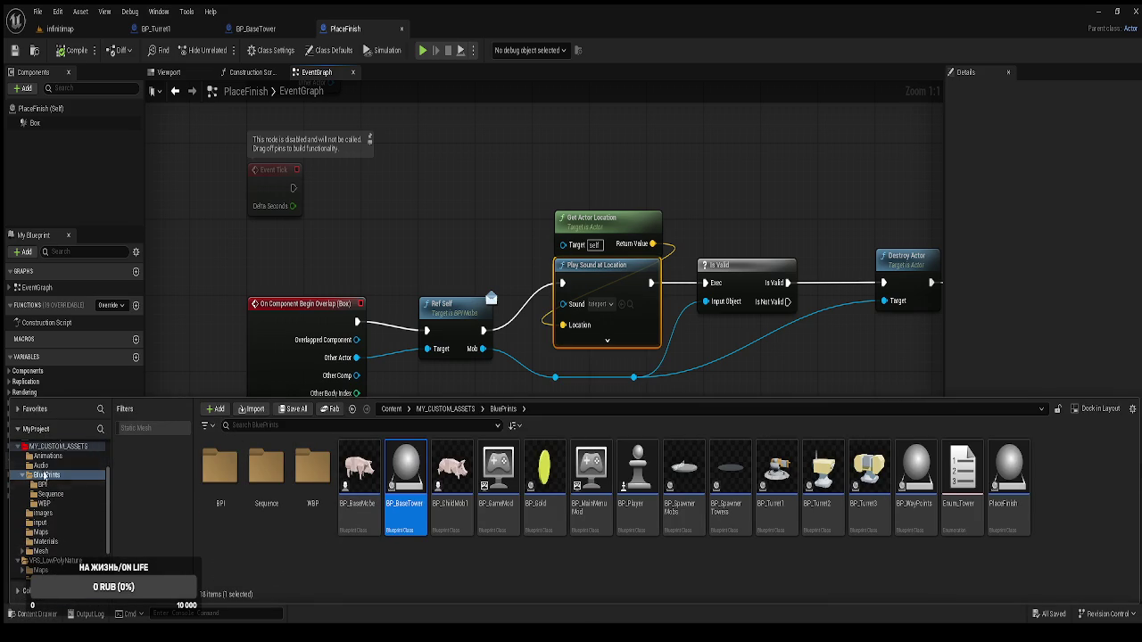
pyautogui.click(41, 465)
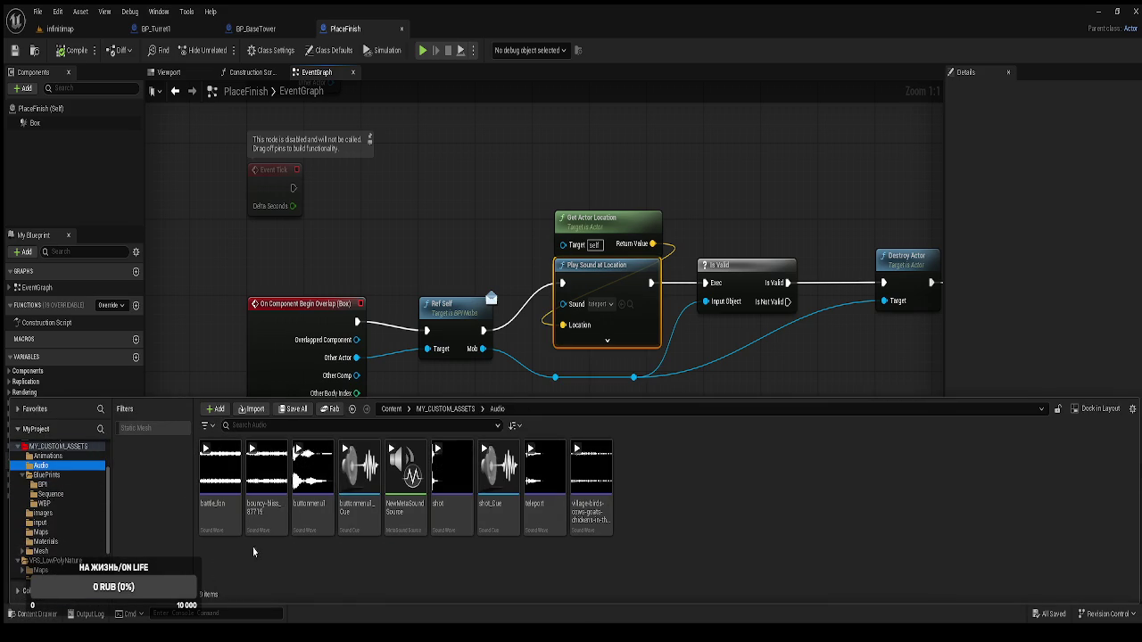
pyautogui.click(545, 471)
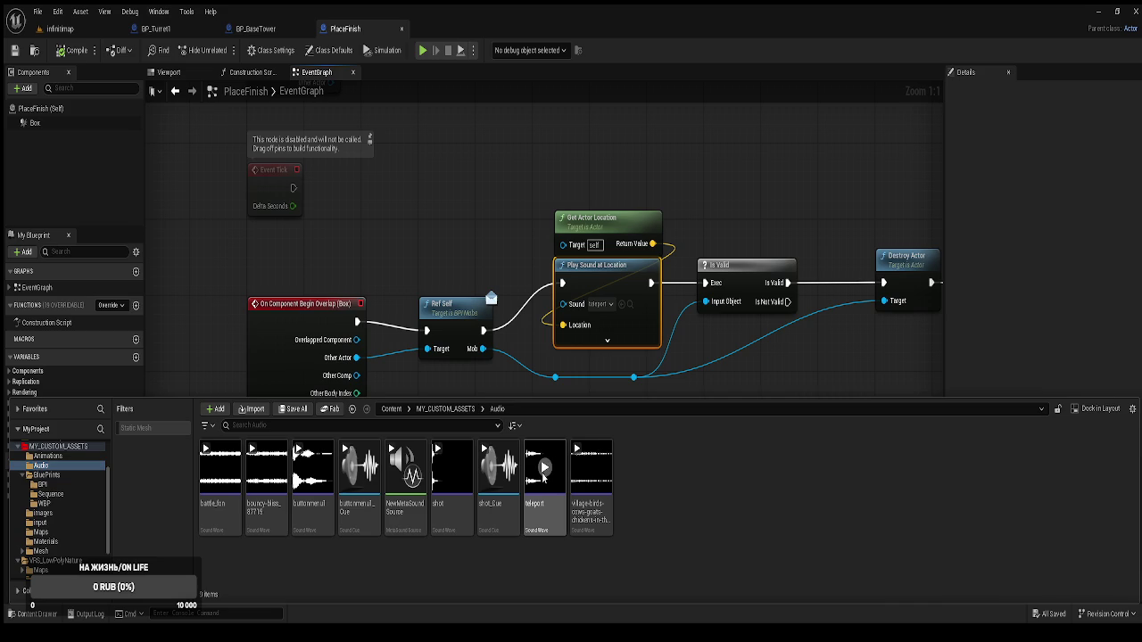
pyautogui.click(529, 236)
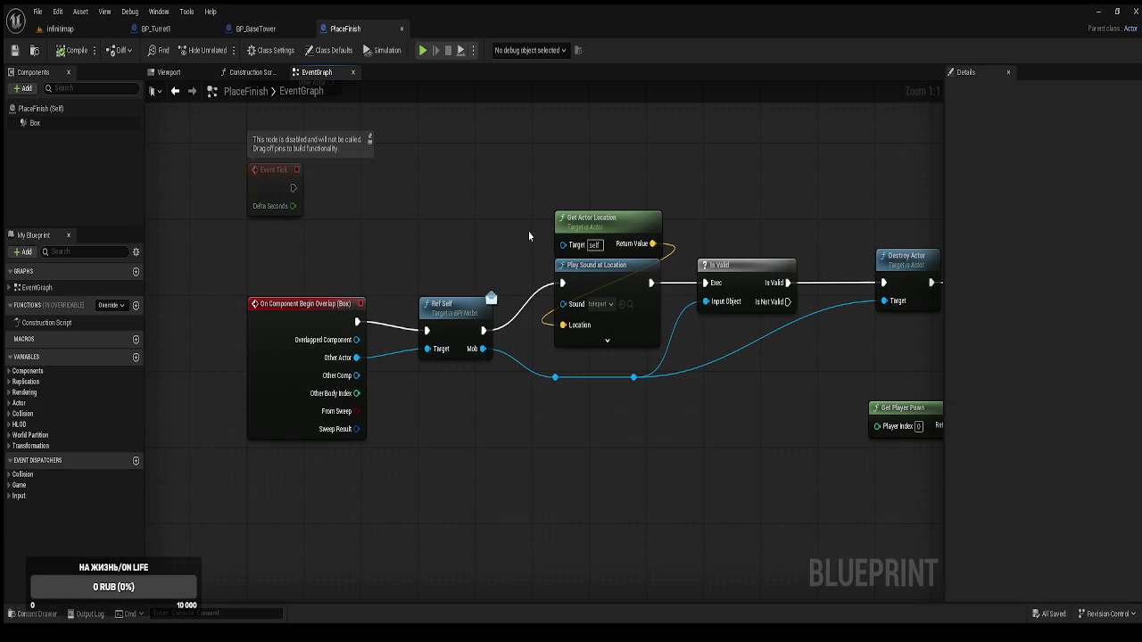
# Swap the Cast To BP_Player node for Ref Player fed by Get Player Pawn, wired after Destroy Actor
pyautogui.moveTo(609, 331)
pyautogui.mouseDown()
pyautogui.moveTo(612, 428)
pyautogui.moveTo(637, 392)
pyautogui.moveTo(636, 404)
pyautogui.mouseUp()
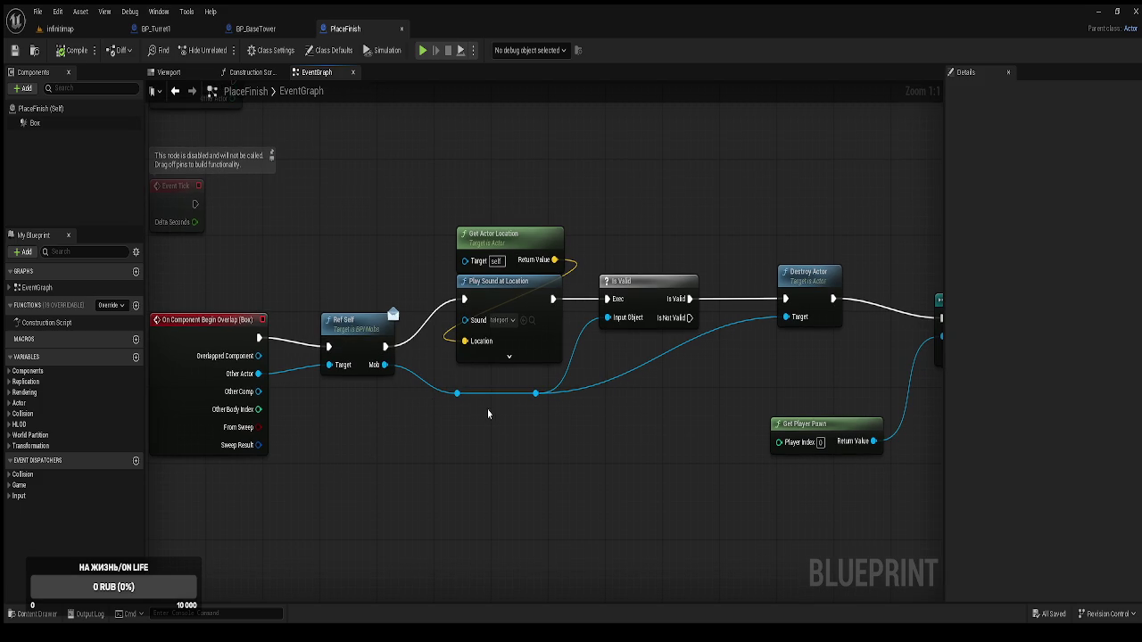
pyautogui.moveTo(642, 438)
pyautogui.mouseDown()
pyautogui.moveTo(559, 426)
pyautogui.moveTo(559, 454)
pyautogui.moveTo(411, 416)
pyautogui.moveTo(651, 411)
pyautogui.moveTo(395, 377)
pyautogui.moveTo(613, 428)
pyautogui.moveTo(280, 384)
pyautogui.moveTo(473, 380)
pyautogui.moveTo(573, 395)
pyautogui.mouseUp()
pyautogui.moveTo(475, 393); pyautogui.dragTo(481, 305)
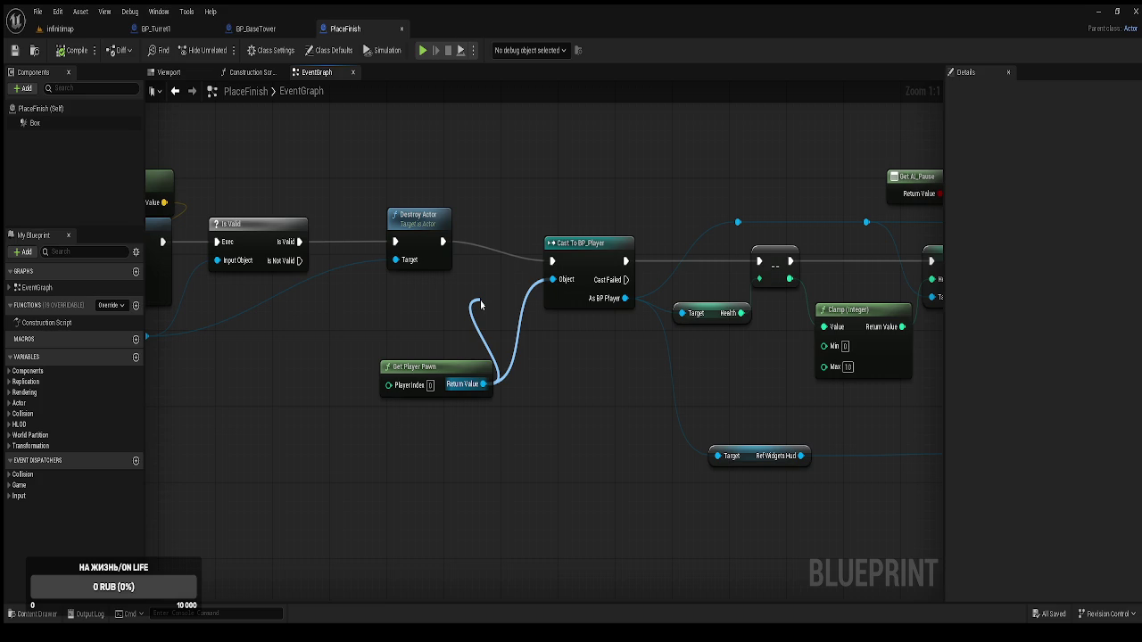
pyautogui.moveTo(481, 305); pyautogui.dragTo(589, 356)
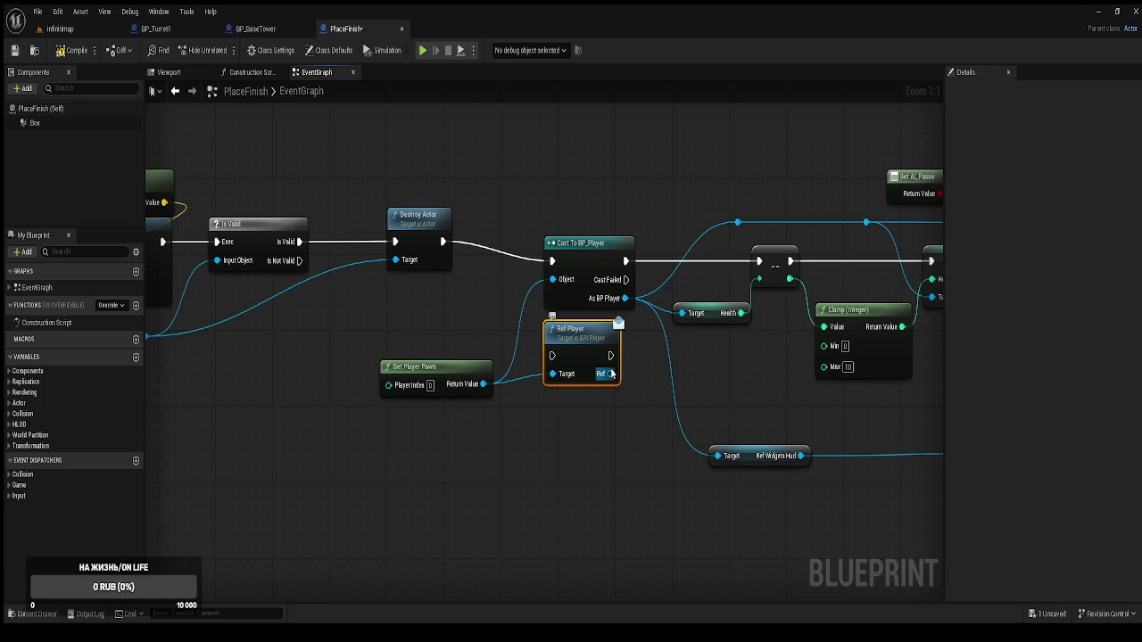
pyautogui.moveTo(626, 298)
pyautogui.mouseDown()
pyautogui.moveTo(606, 373)
pyautogui.moveTo(573, 256)
pyautogui.mouseUp()
pyautogui.click(582, 256)
pyautogui.press('Delete')
pyautogui.moveTo(442, 242); pyautogui.dragTo(545, 260)
# Compile and save the PlaceFinish blueprint
pyautogui.moveTo(698, 267)
pyautogui.mouseDown()
pyautogui.moveTo(489, 277)
pyautogui.moveTo(598, 268)
pyautogui.mouseUp()
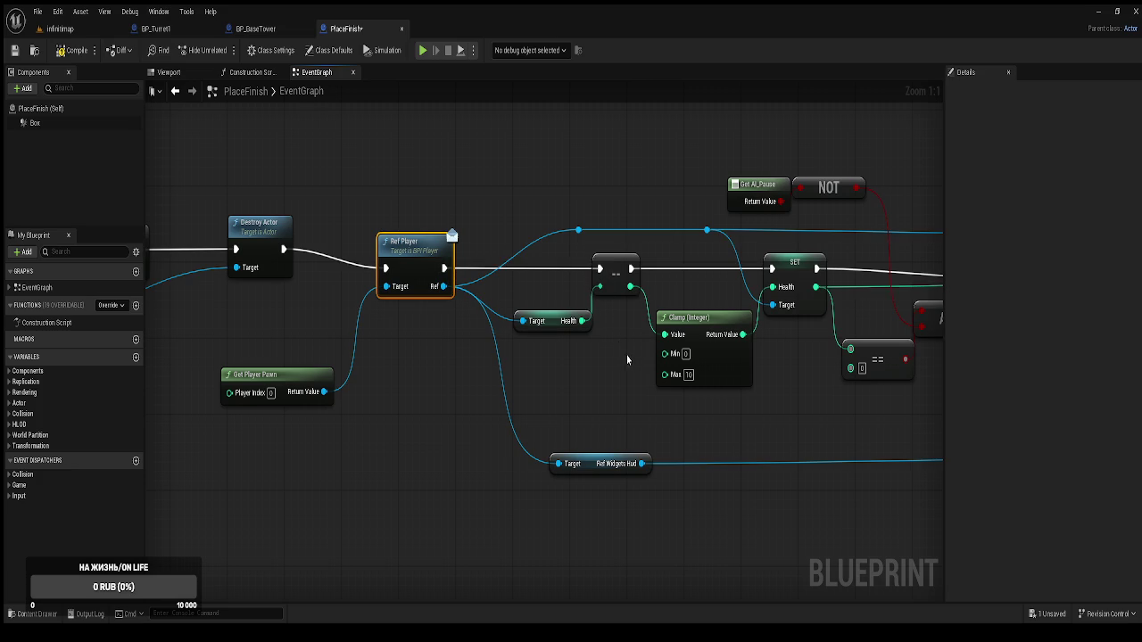
pyautogui.moveTo(675, 360)
pyautogui.mouseDown()
pyautogui.moveTo(427, 313)
pyautogui.moveTo(522, 317)
pyautogui.mouseUp()
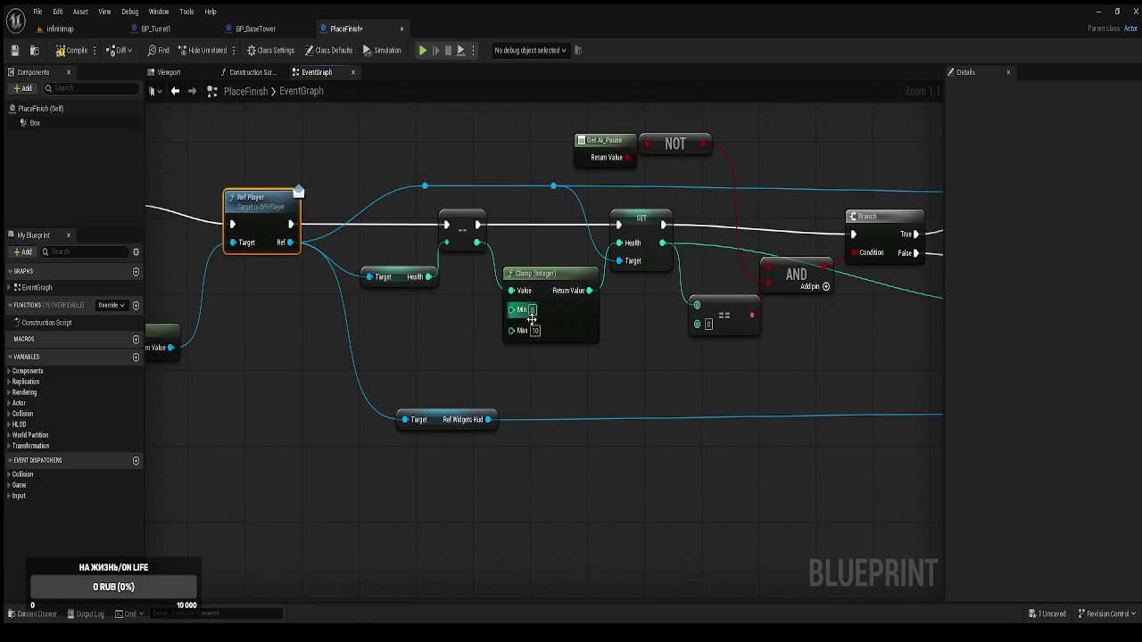
pyautogui.click(75, 51)
pyautogui.click(14, 50)
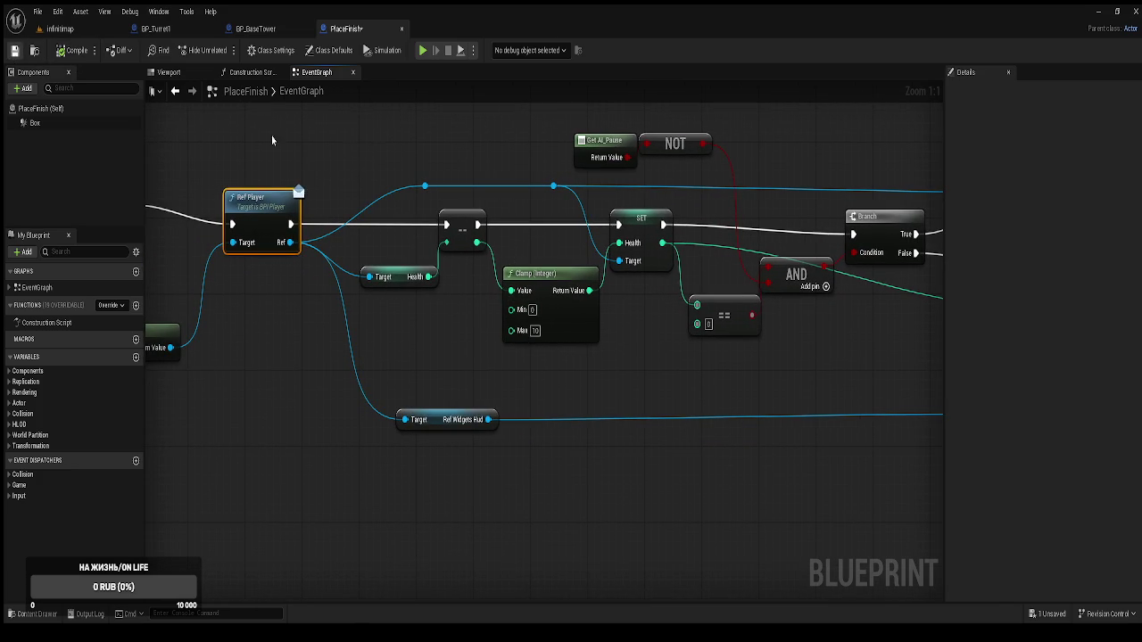
pyautogui.scroll(-2, 388, 158)
pyautogui.moveTo(328, 230); pyautogui.dragTo(306, 223)
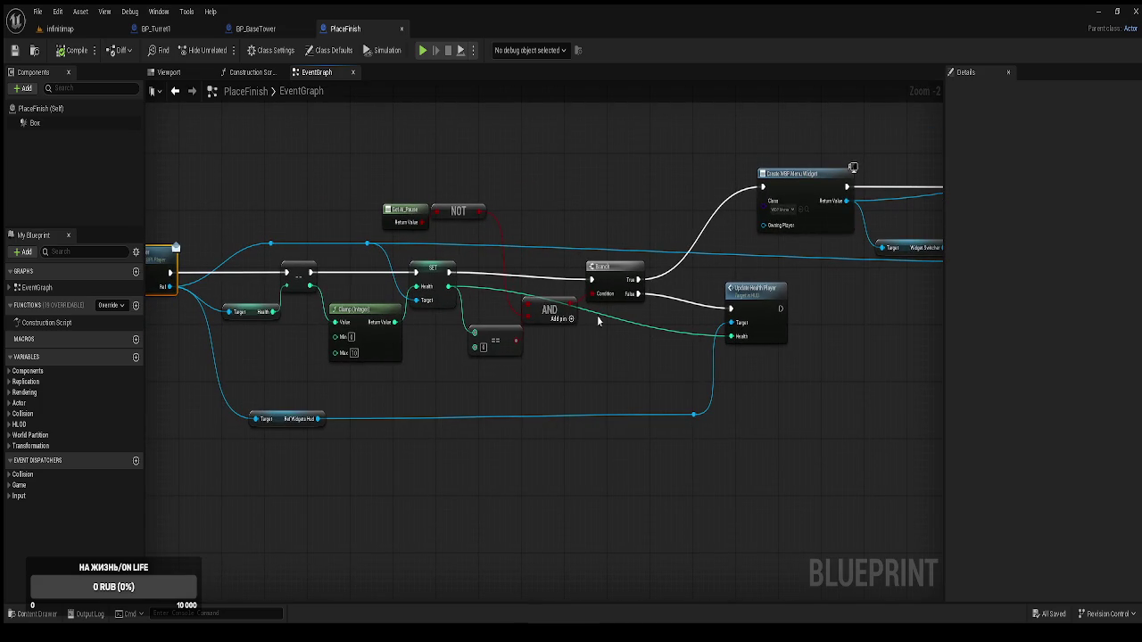
# Pull Is Valid, Destroy Actor and Get Player Pawn leftward along the overlap chain
pyautogui.moveTo(589, 348)
pyautogui.mouseDown()
pyautogui.moveTo(645, 340)
pyautogui.moveTo(729, 291)
pyautogui.moveTo(836, 301)
pyautogui.mouseUp()
pyautogui.moveTo(319, 408); pyautogui.dragTo(716, 340)
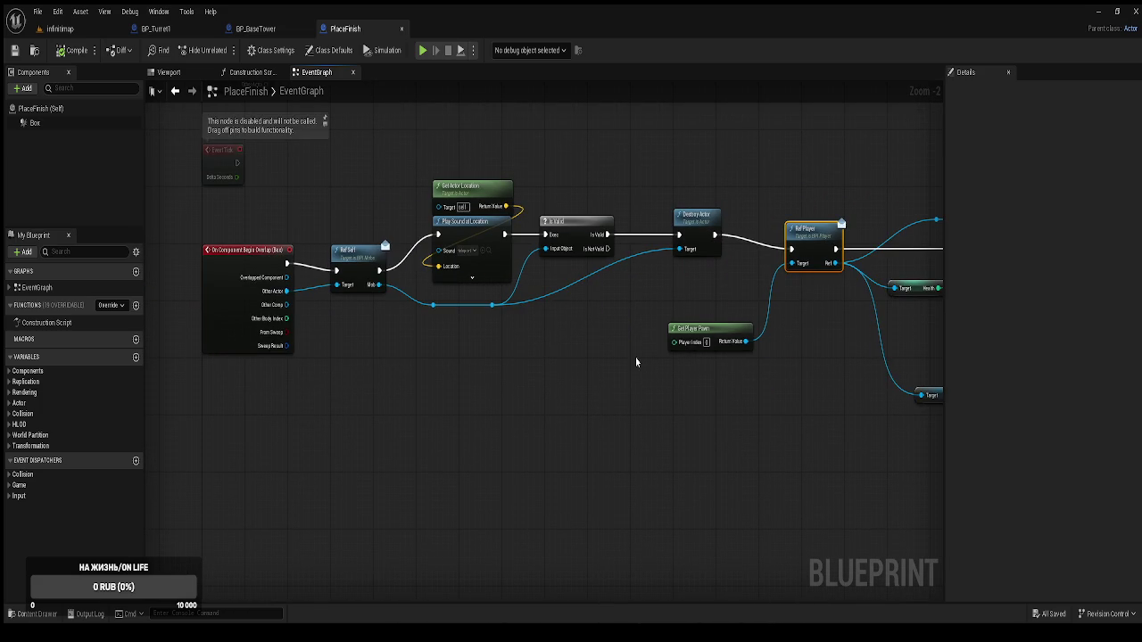
pyautogui.moveTo(575, 223); pyautogui.dragTo(563, 223)
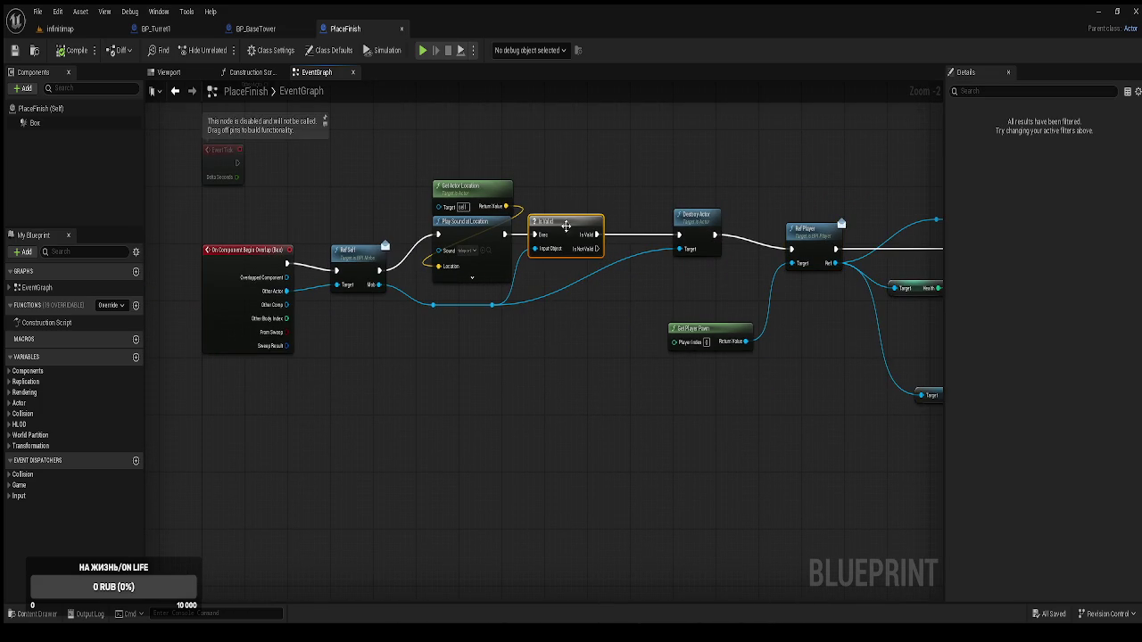
pyautogui.moveTo(710, 247); pyautogui.dragTo(646, 238)
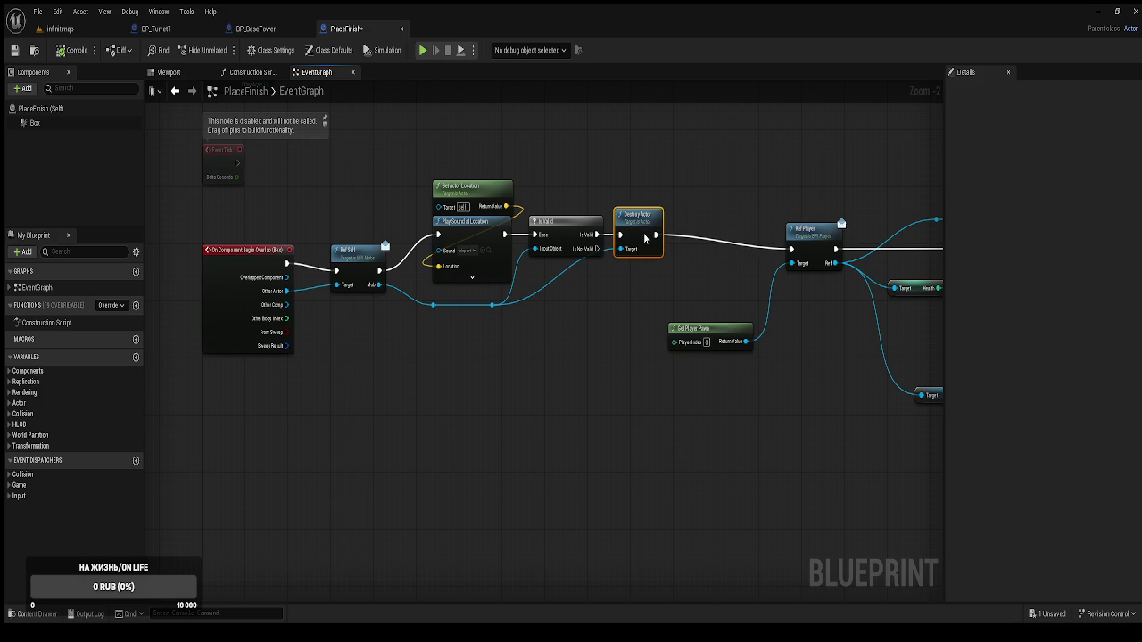
pyautogui.moveTo(710, 328); pyautogui.dragTo(587, 329)
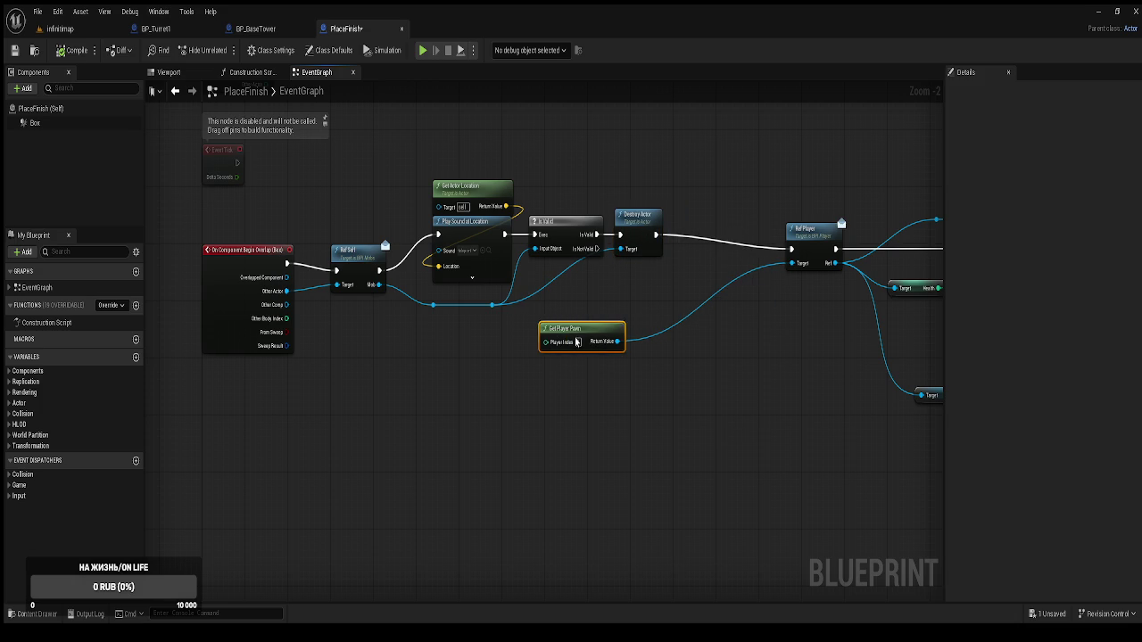
# Shift the middle group of nodes left together
pyautogui.scroll(-4, 843, 332)
pyautogui.moveTo(492, 154)
pyautogui.mouseDown()
pyautogui.moveTo(819, 343)
pyautogui.moveTo(855, 314)
pyautogui.mouseUp()
pyautogui.moveTo(749, 250); pyautogui.dragTo(716, 243)
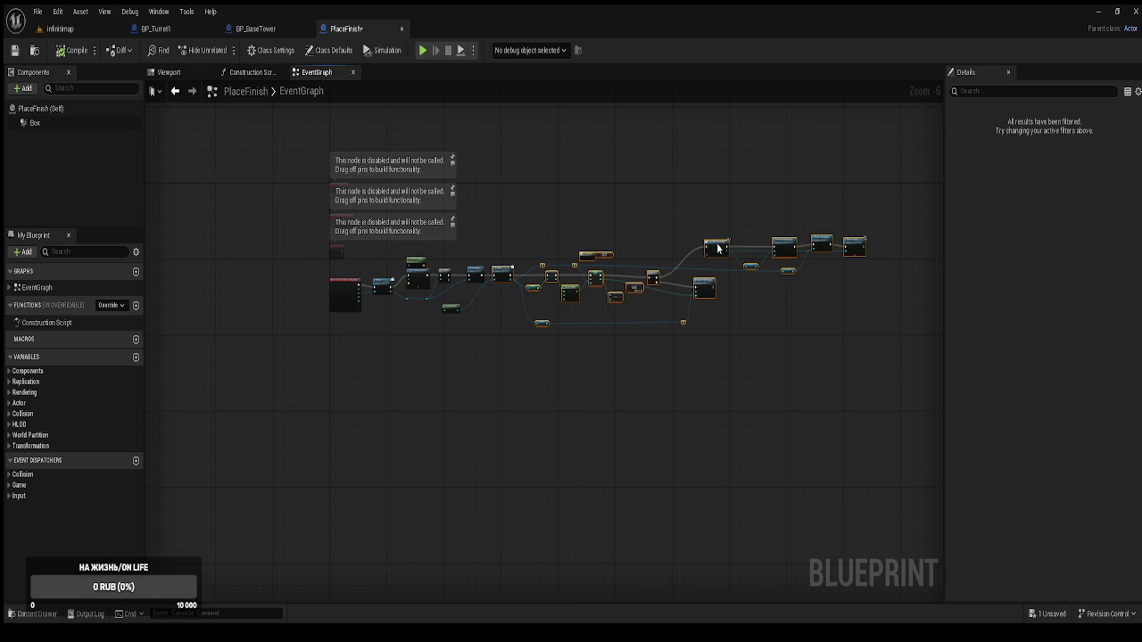
pyautogui.click(505, 217)
# Move the Ref Widgets Hud getter, HUD wire reroute and Update Health Player left, then save
pyautogui.scroll(3, 516, 249)
pyautogui.scroll(2, 516, 255)
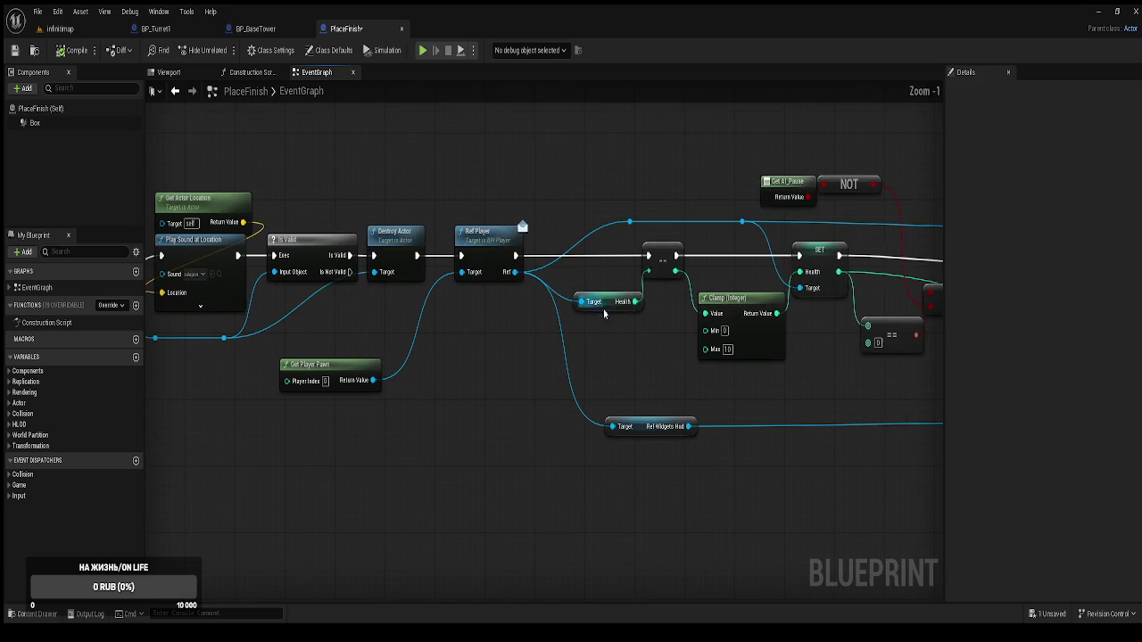
pyautogui.click(619, 413)
pyautogui.moveTo(619, 413); pyautogui.dragTo(606, 413)
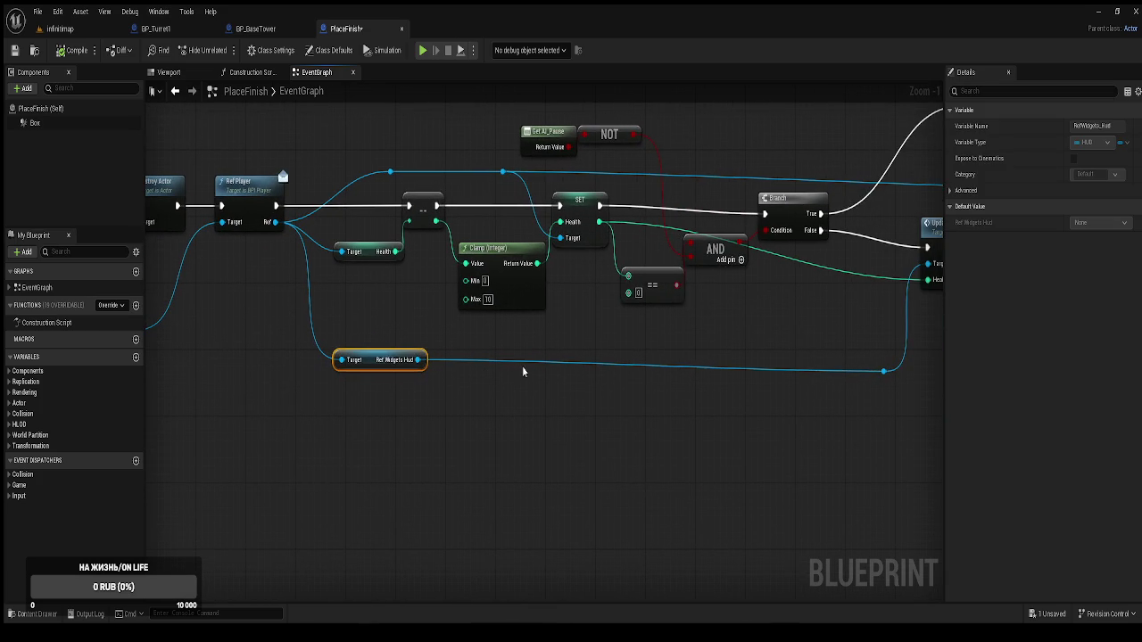
pyautogui.moveTo(854, 350); pyautogui.dragTo(903, 386)
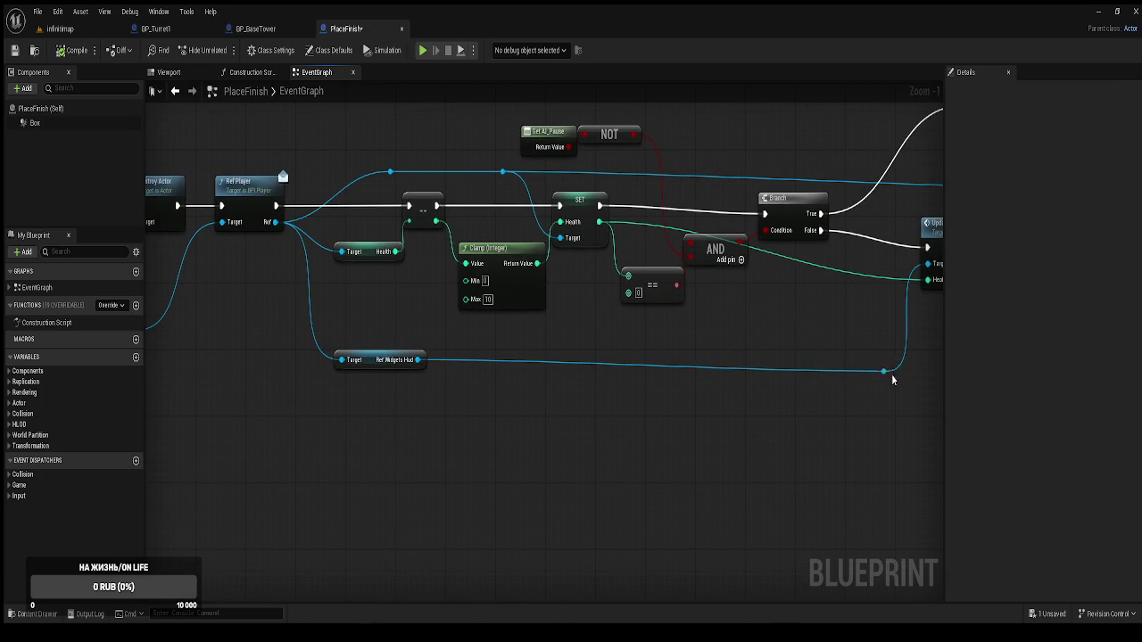
pyautogui.moveTo(886, 373); pyautogui.dragTo(704, 371)
pyautogui.moveTo(726, 272); pyautogui.dragTo(657, 282)
pyautogui.click(571, 386)
pyautogui.hotkey('ctrl', 's')
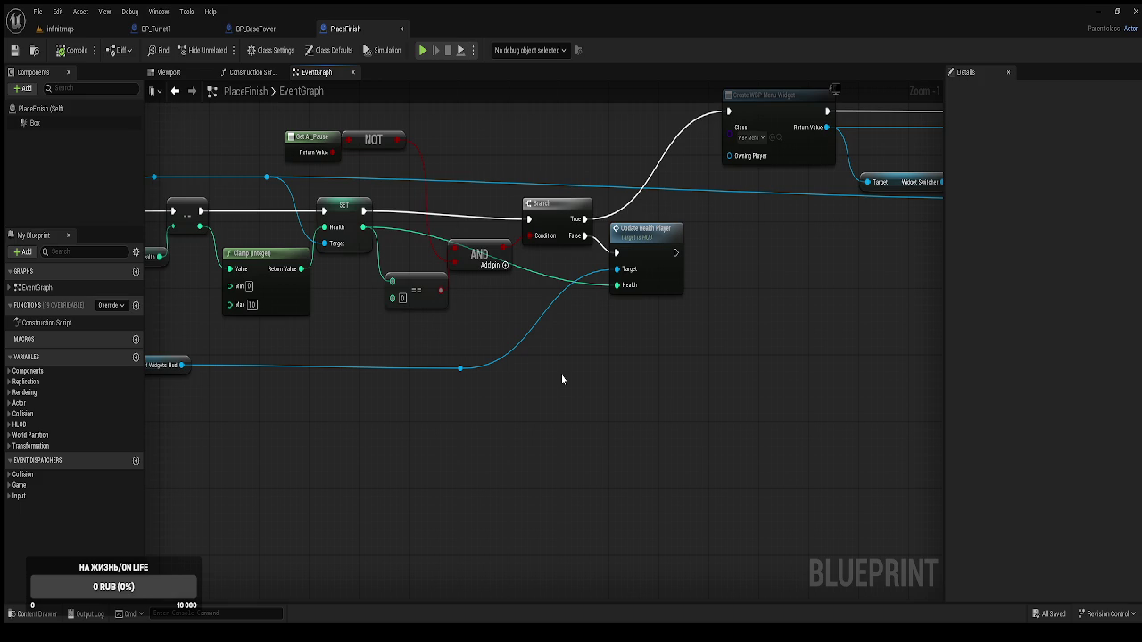
# Slide Create WBP Menu Widget, Widget Switcher, Set Active Widget Index, Remove from Parent, Ref Widgets Hud and Add to Viewport left
pyautogui.moveTo(676, 305); pyautogui.dragTo(541, 375)
pyautogui.scroll(-1, 540, 376)
pyautogui.moveTo(525, 216); pyautogui.dragTo(441, 211)
pyautogui.moveTo(576, 253); pyautogui.dragTo(442, 248)
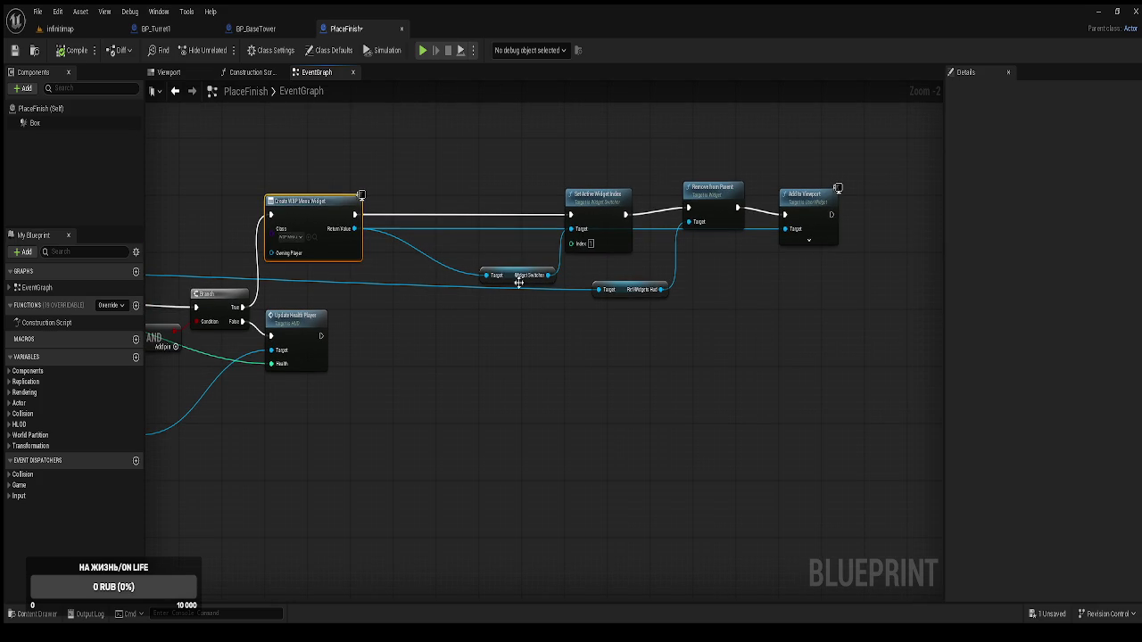
pyautogui.moveTo(516, 278); pyautogui.dragTo(415, 250)
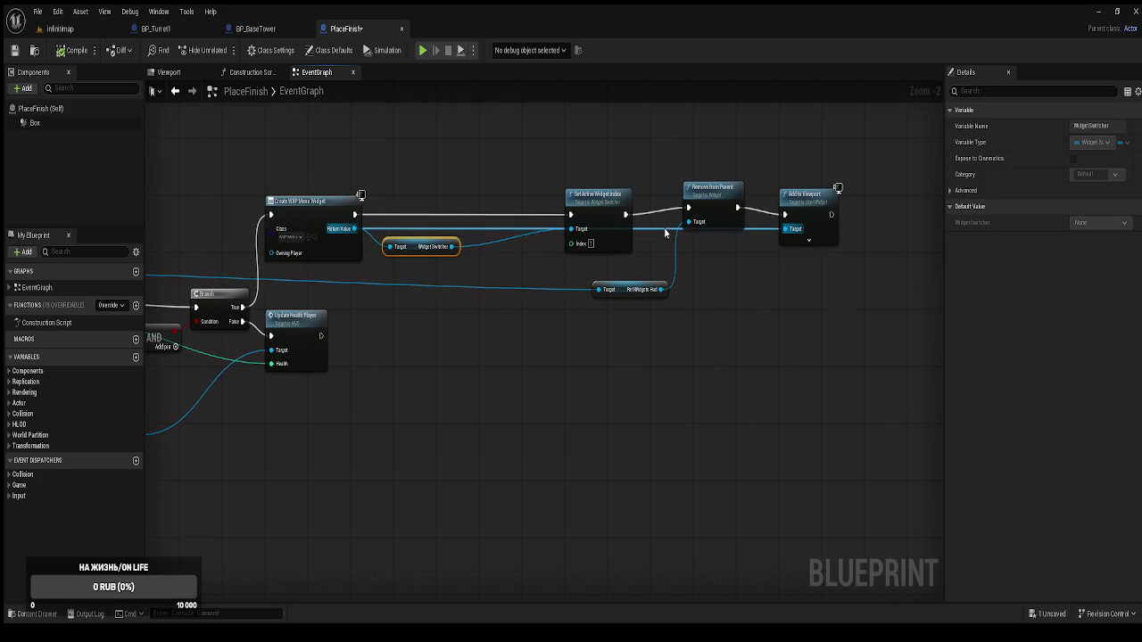
pyautogui.moveTo(599, 204)
pyautogui.mouseDown()
pyautogui.moveTo(557, 184)
pyautogui.moveTo(507, 198)
pyautogui.mouseUp()
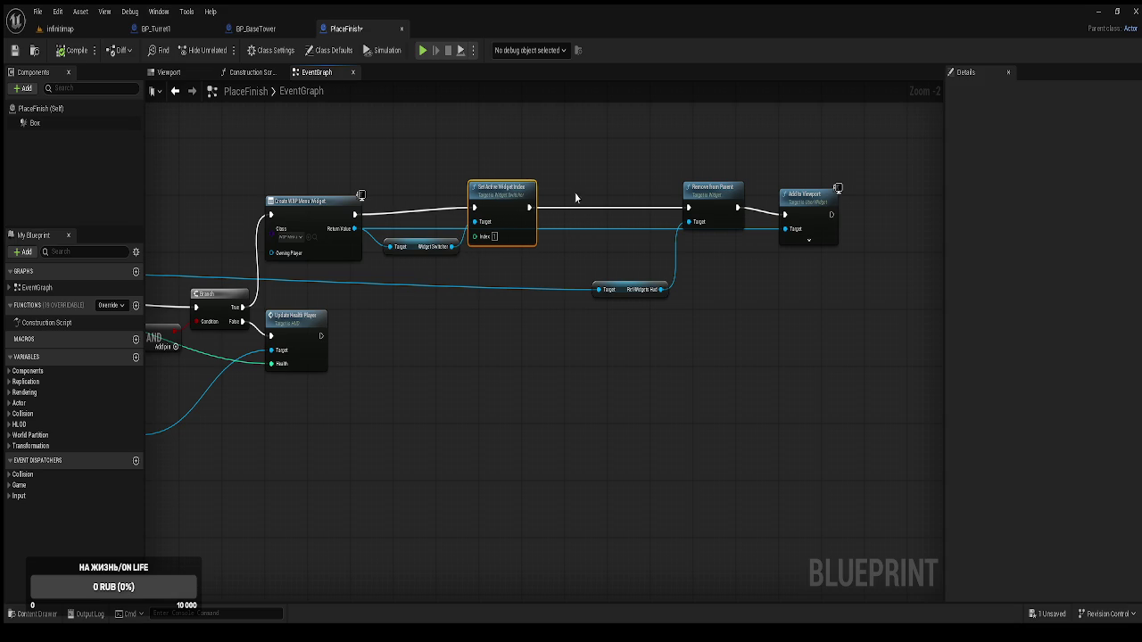
pyautogui.moveTo(713, 191); pyautogui.dragTo(596, 198)
pyautogui.moveTo(622, 294); pyautogui.dragTo(418, 284)
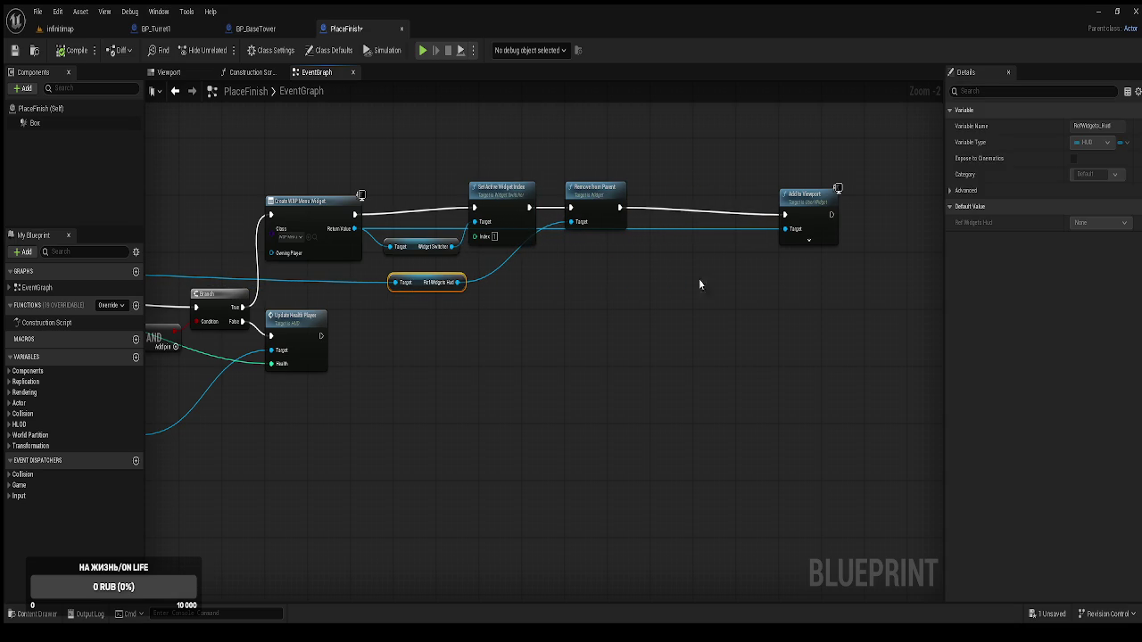
pyautogui.moveTo(803, 207); pyautogui.dragTo(670, 210)
pyautogui.click(687, 352)
pyautogui.moveTo(542, 397)
pyautogui.mouseDown()
pyautogui.moveTo(629, 331)
pyautogui.moveTo(637, 387)
pyautogui.moveTo(518, 444)
pyautogui.moveTo(572, 427)
pyautogui.mouseUp()
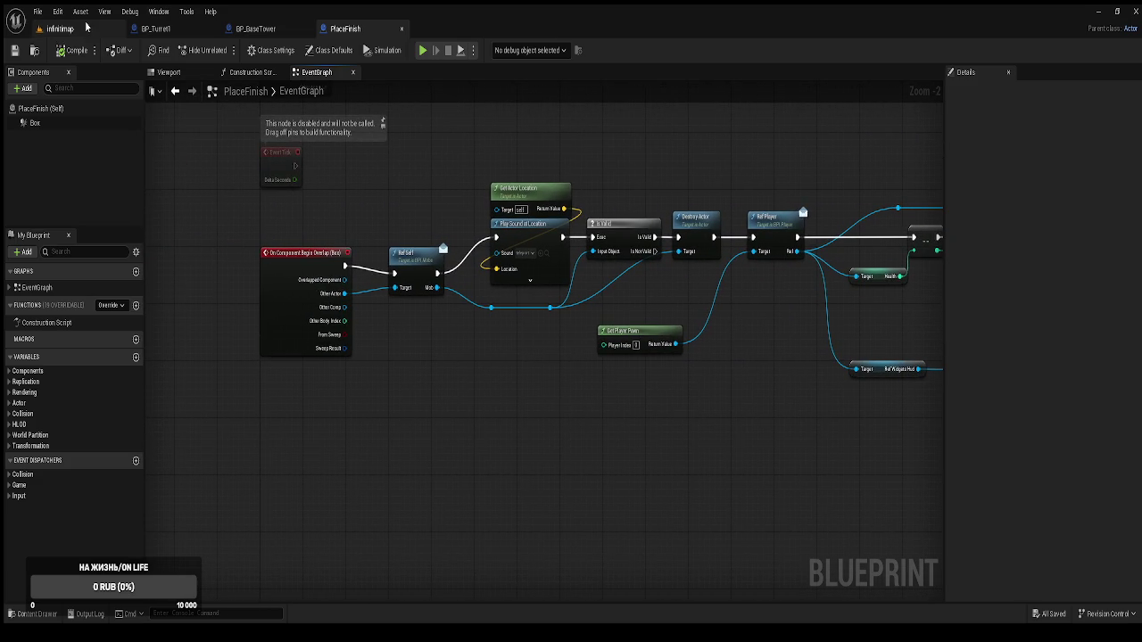
# In BP_Turret1, shift the turret-rotation comment box and timer notes right over their nodes
pyautogui.click(195, 32)
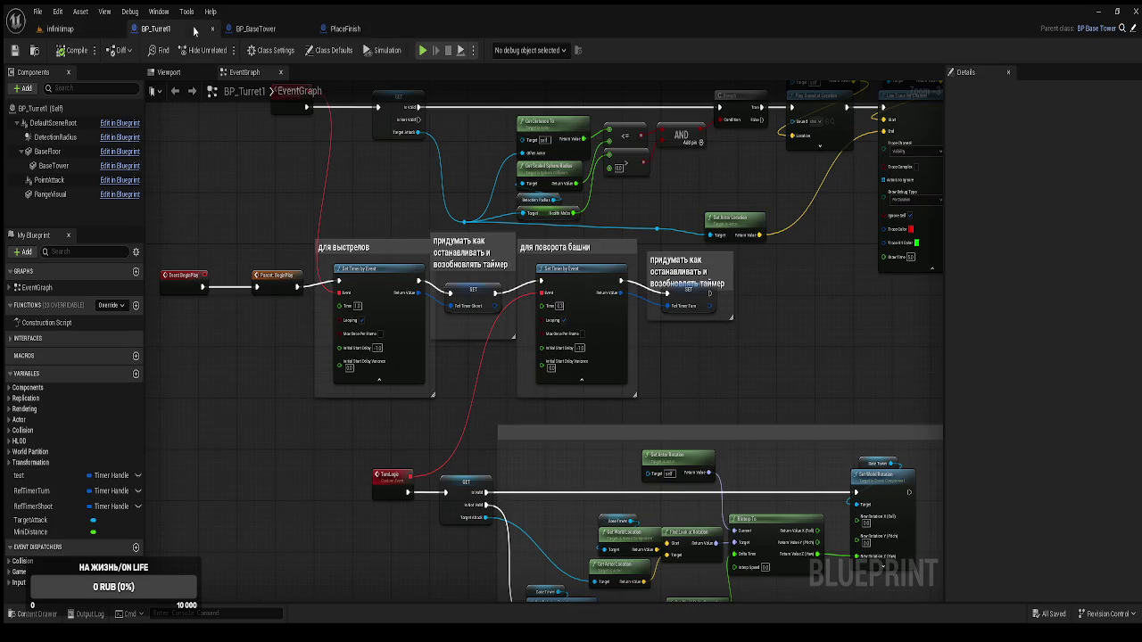
pyautogui.scroll(-3, 383, 211)
pyautogui.scroll(1, 384, 212)
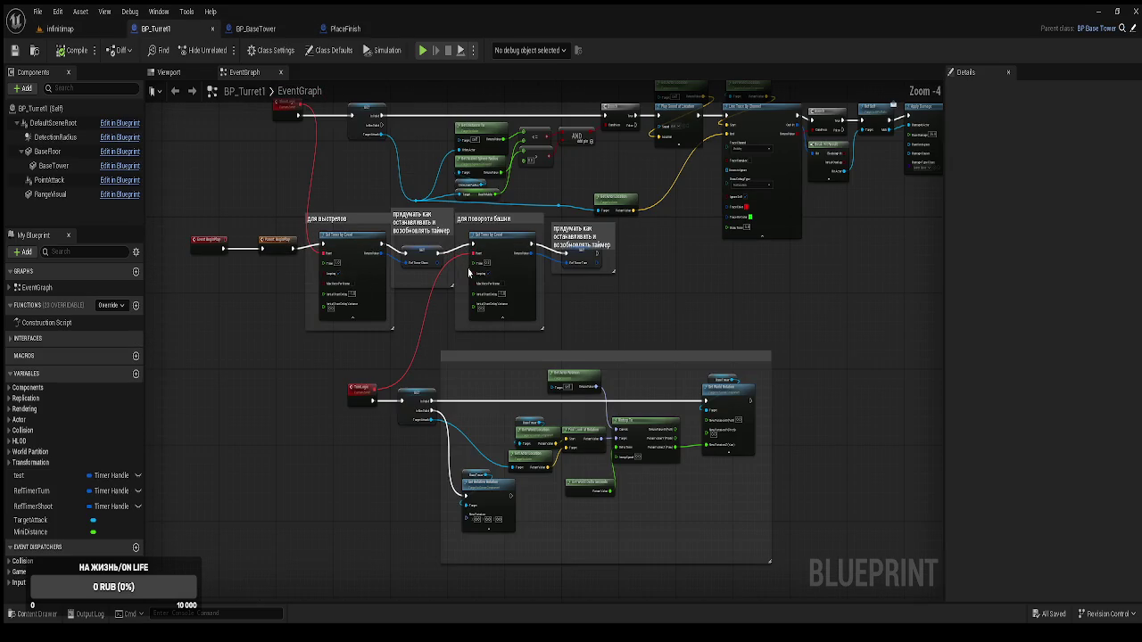
pyautogui.moveTo(579, 240); pyautogui.dragTo(619, 259)
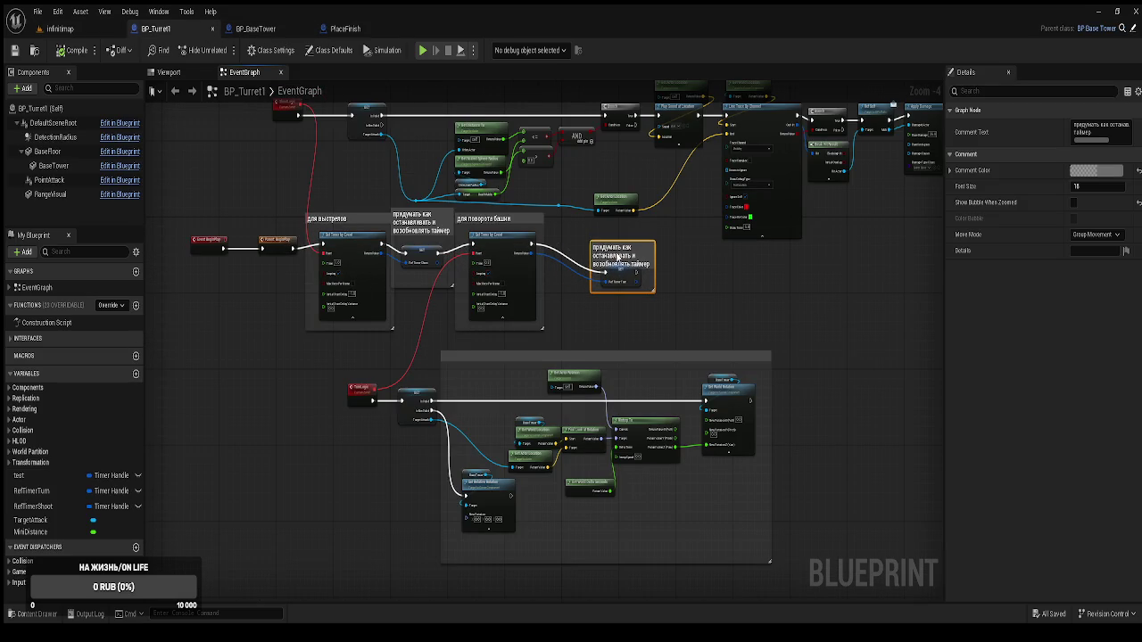
pyautogui.moveTo(508, 218); pyautogui.dragTo(537, 223)
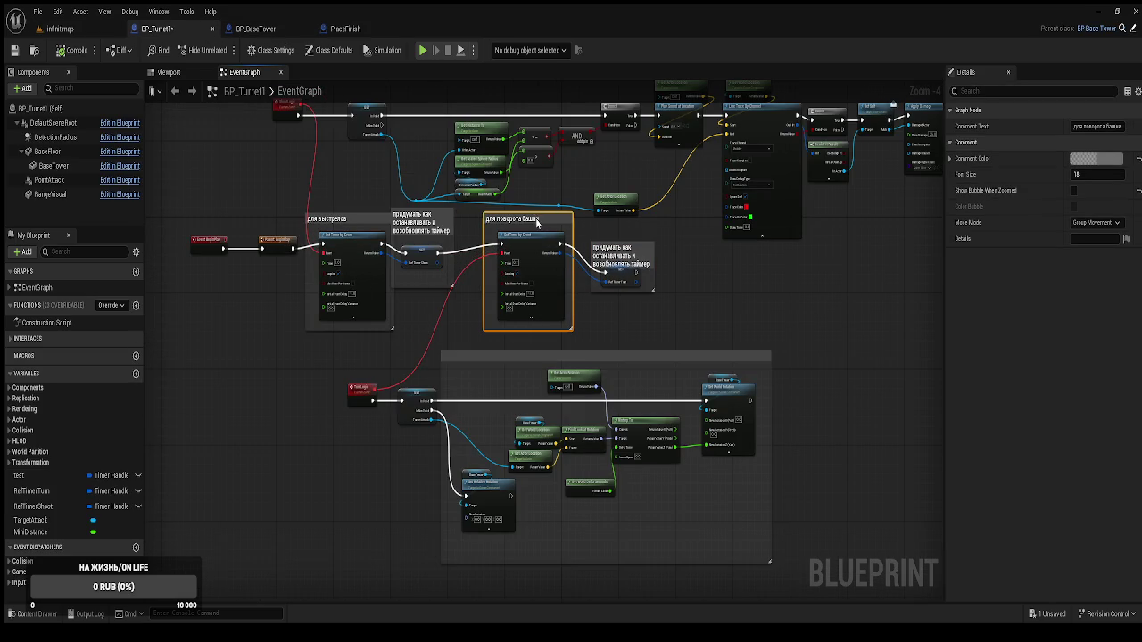
pyautogui.moveTo(449, 221); pyautogui.dragTo(465, 231)
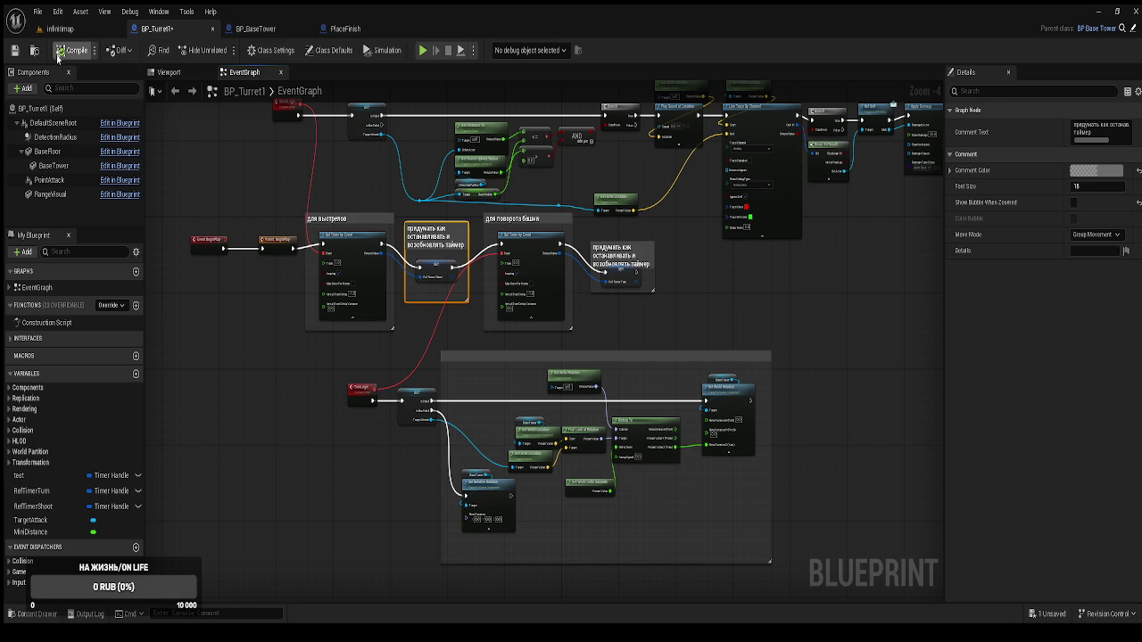
pyautogui.click(267, 162)
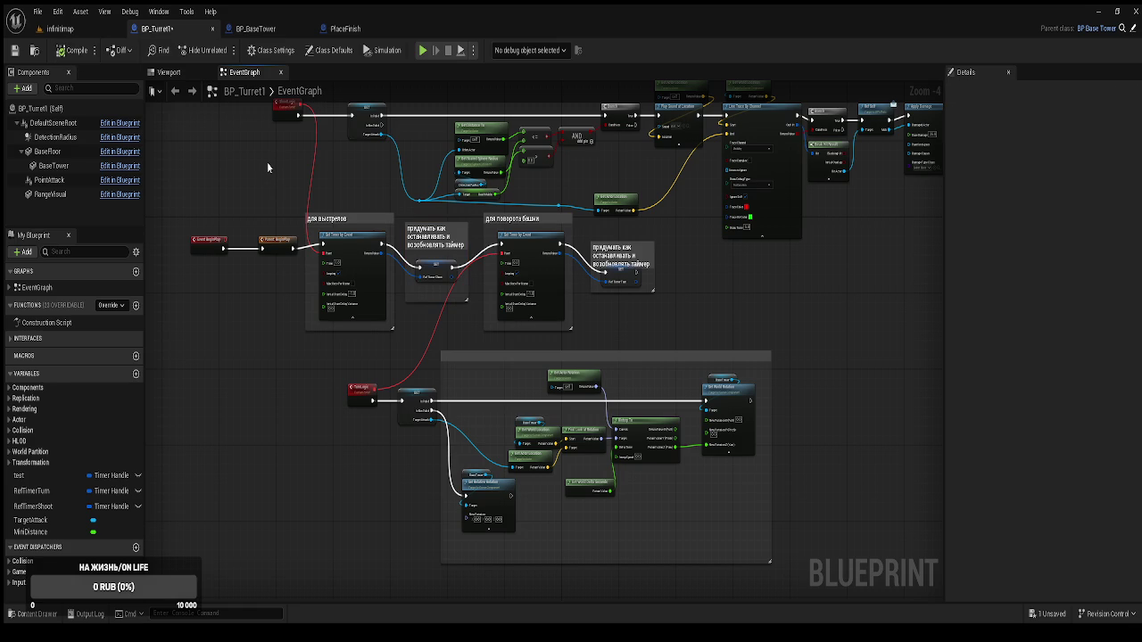
pyautogui.scroll(-1, 275, 173)
pyautogui.moveTo(286, 169); pyautogui.dragTo(290, 202)
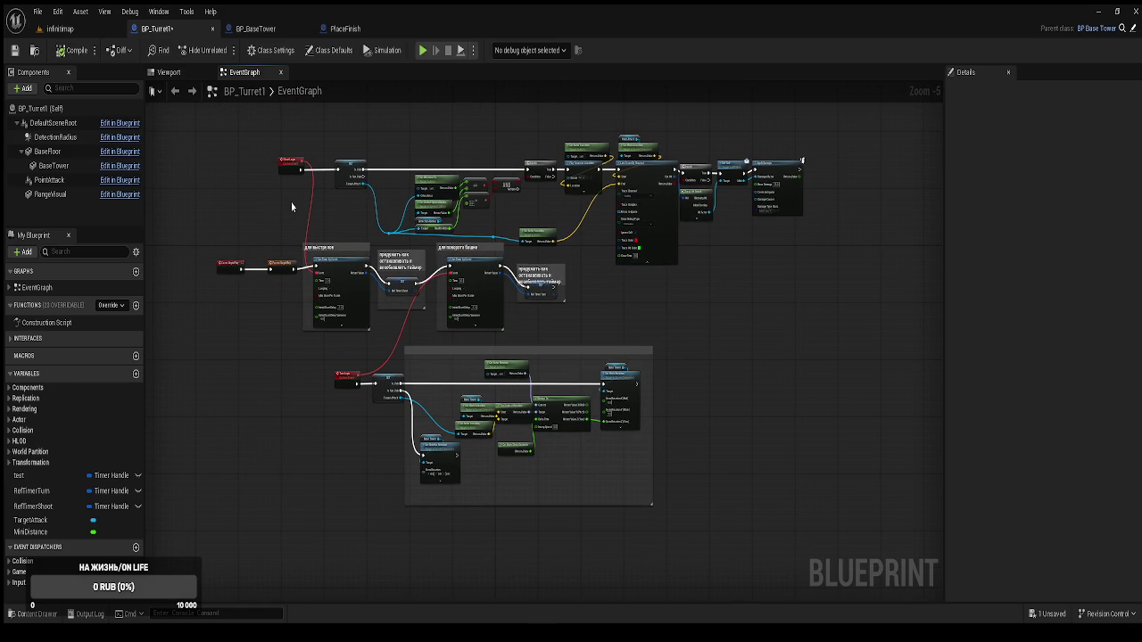
pyautogui.scroll(1, 314, 217)
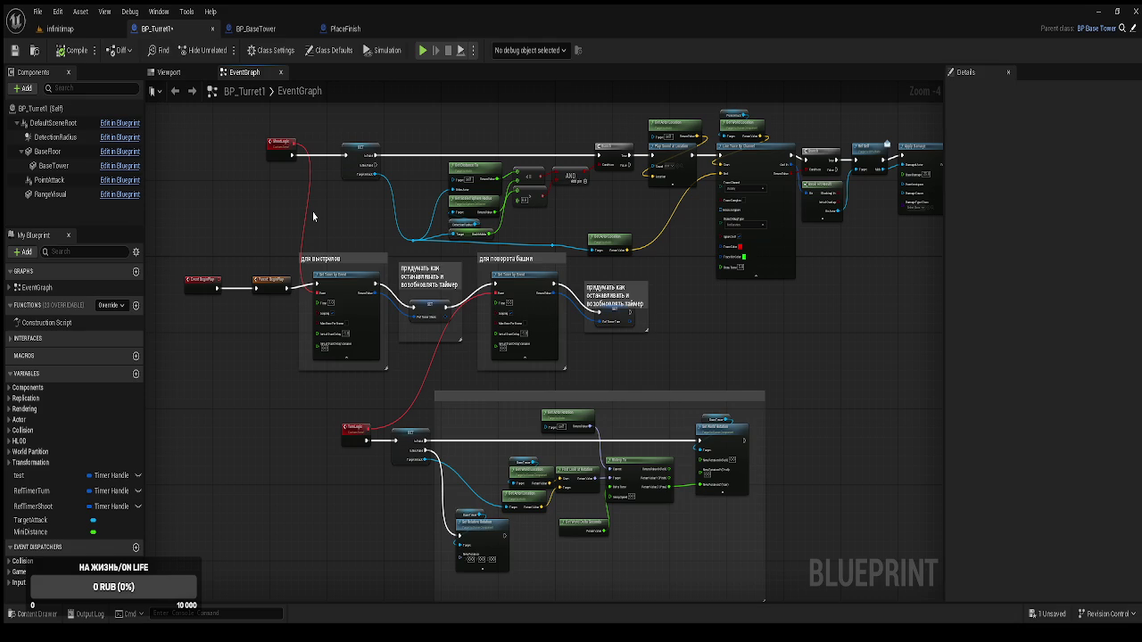
# Close the BP_BaseTower and PlaceFinish tabs and select BP_Turret2 in the Content Drawer's BluePrints folder
pyautogui.middleClick(282, 34)
pyautogui.middleClick(283, 34)
pyautogui.click(85, 33)
pyautogui.hotkey('ctrl', 'space')
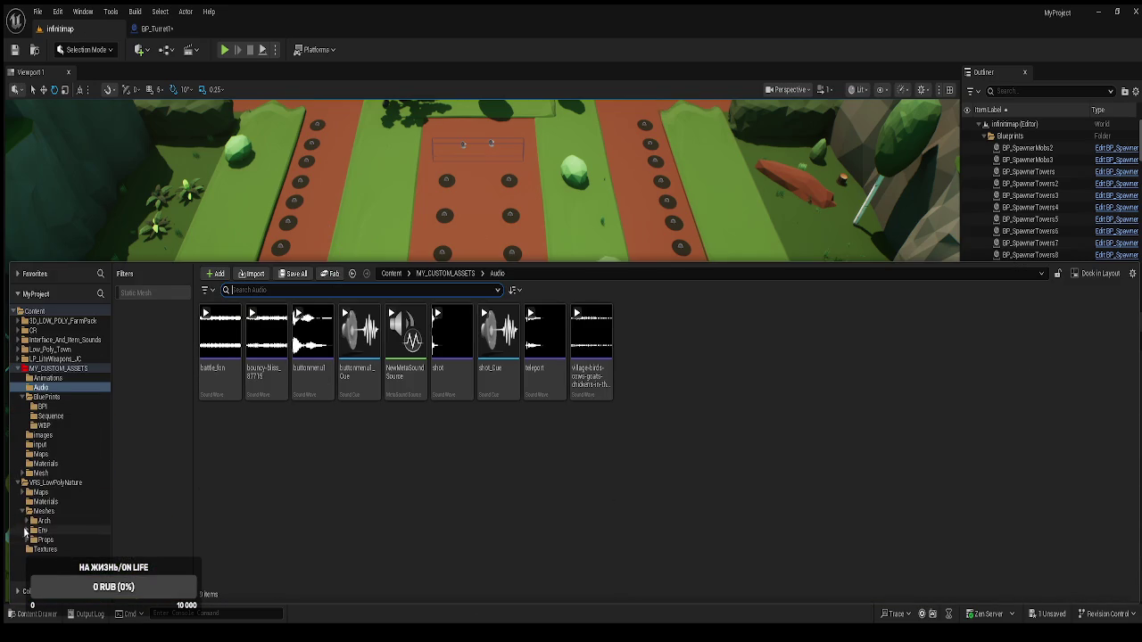
pyautogui.click(51, 397)
pyautogui.click(825, 376)
# Open BP_Turret2 from the Content Drawer and frame its node graph
pyautogui.doubleClick(825, 379)
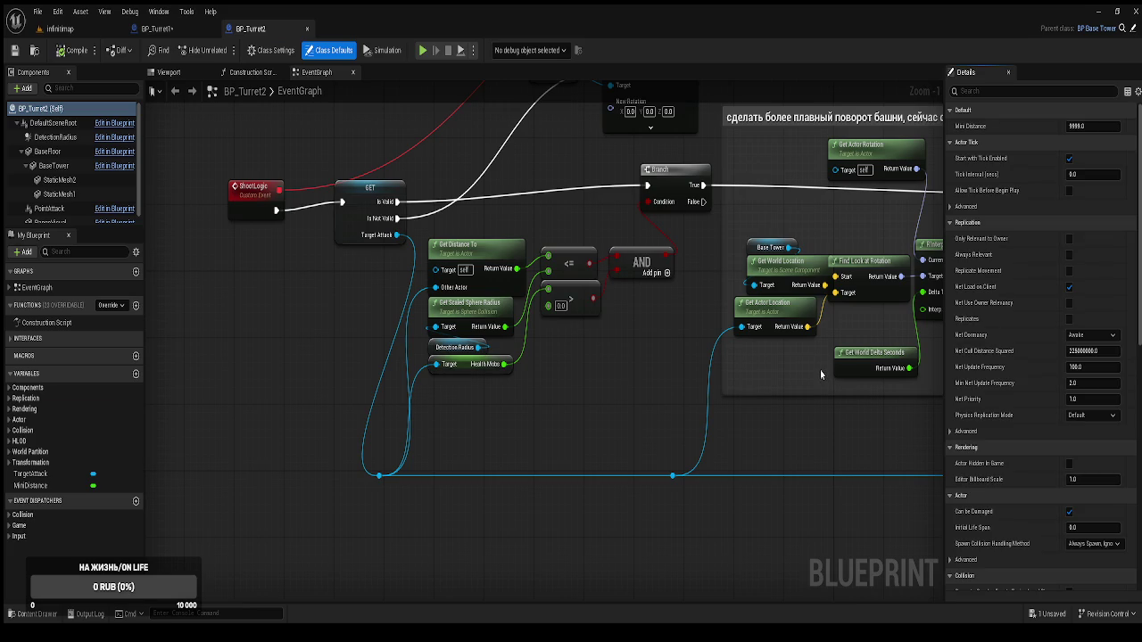
pyautogui.scroll(-3, 812, 372)
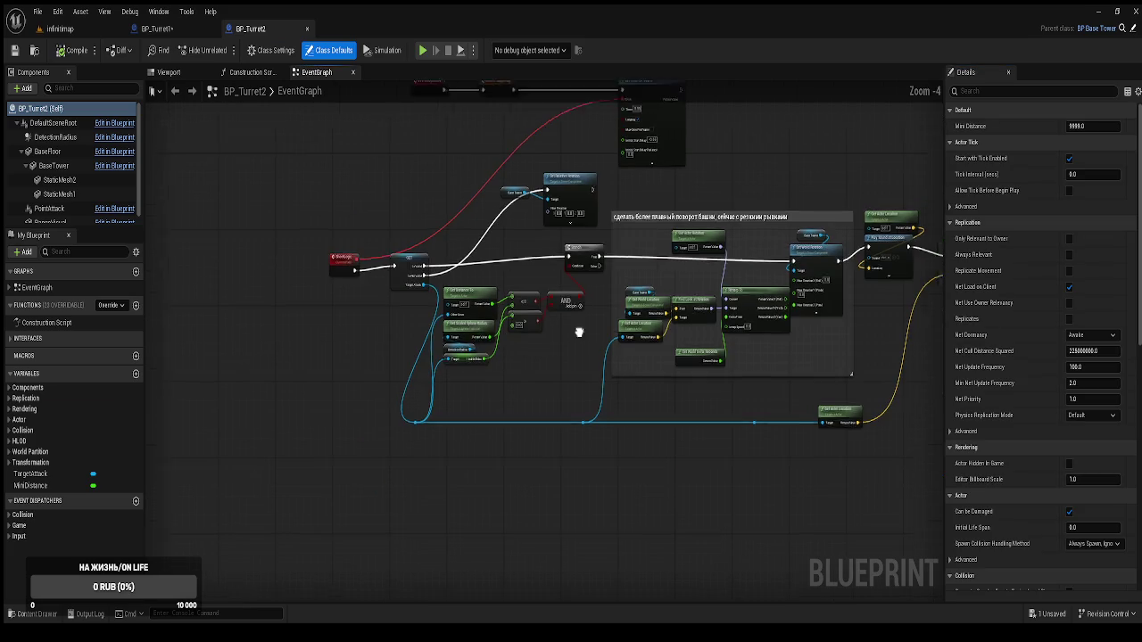
pyautogui.moveTo(500, 417); pyautogui.dragTo(479, 365)
pyautogui.scroll(-3, 479, 365)
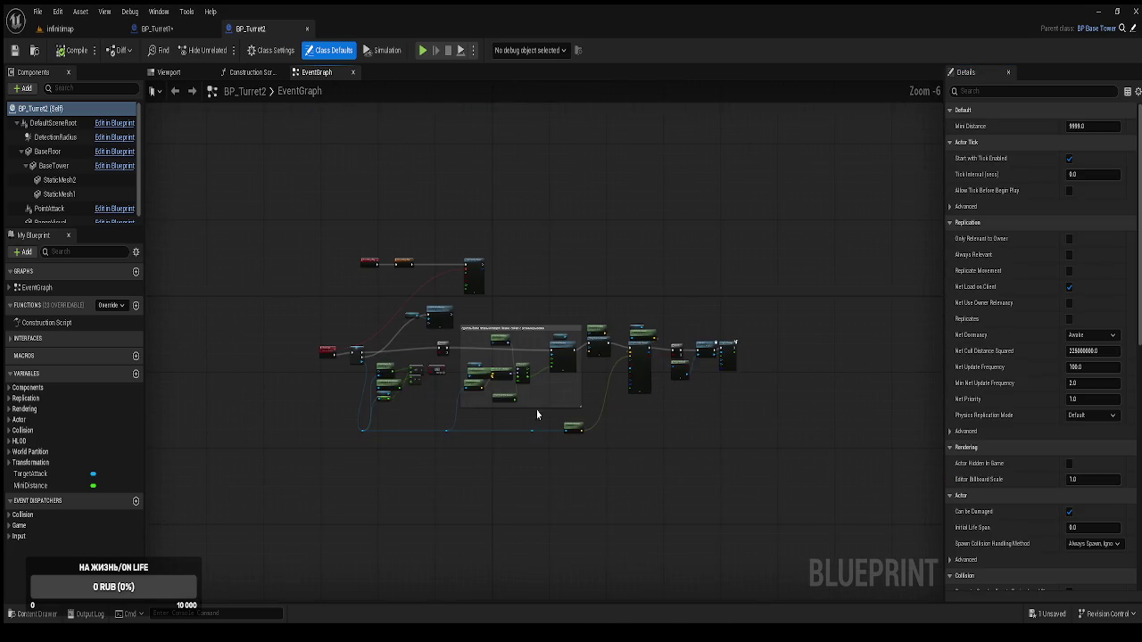
pyautogui.scroll(3, 535, 416)
pyautogui.scroll(-2, 553, 435)
pyautogui.scroll(1, 676, 477)
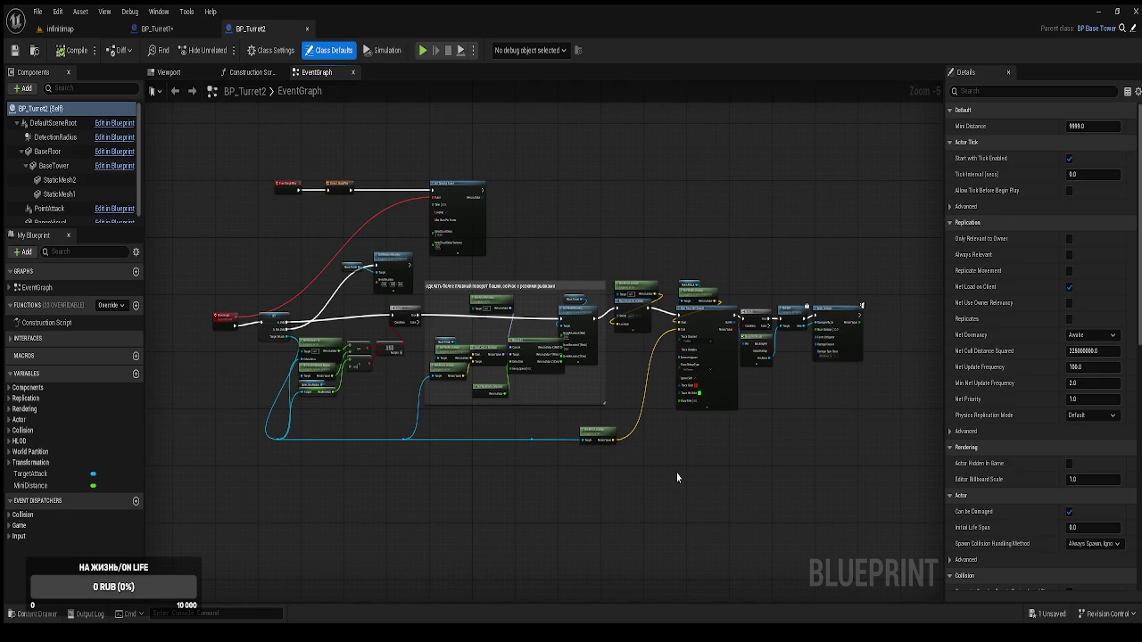
# Move BP_Turret2's BeginPlay nodes below the ShootLogic chain and return to BP_Turret1
pyautogui.moveTo(860, 495)
pyautogui.mouseDown()
pyautogui.moveTo(386, 267)
pyautogui.moveTo(209, 215)
pyautogui.mouseUp()
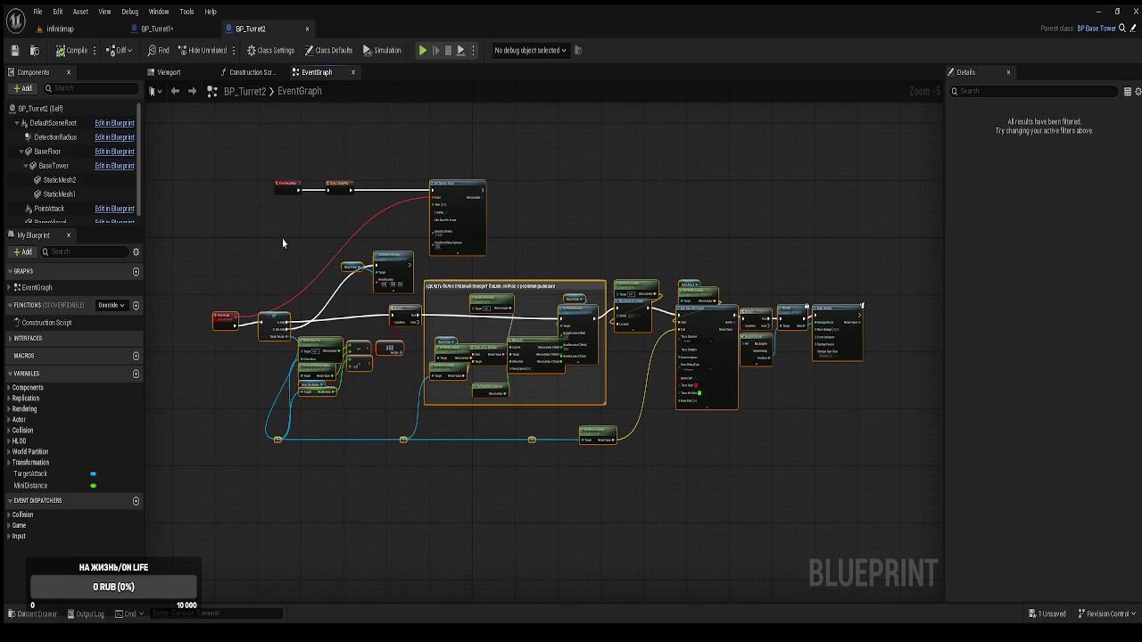
pyautogui.scroll(2, 527, 331)
pyautogui.scroll(-2, 472, 299)
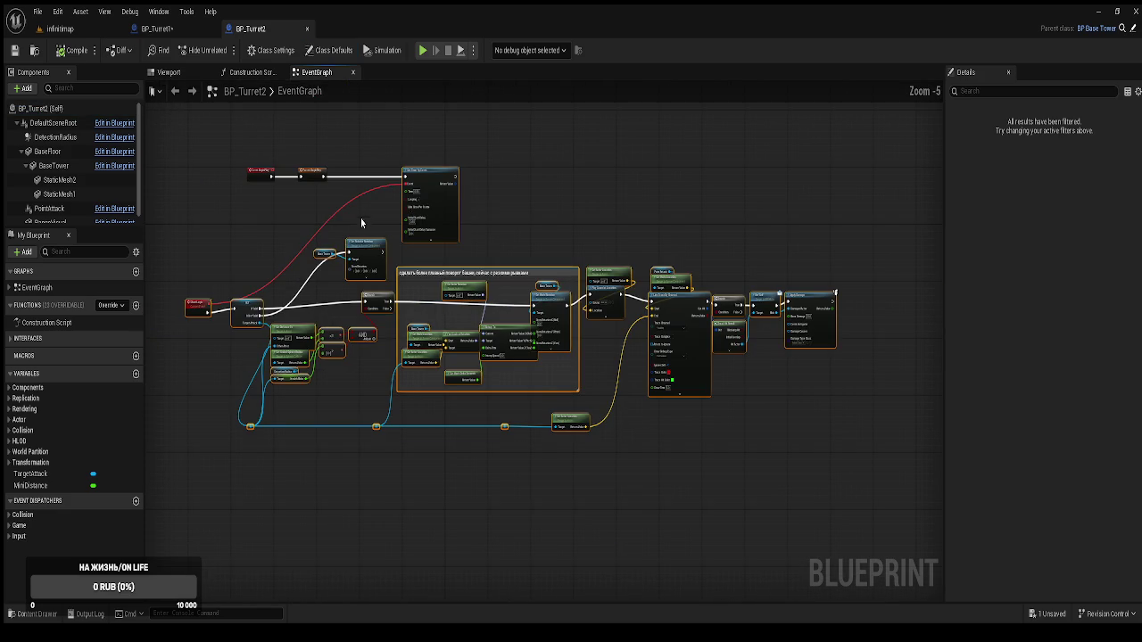
pyautogui.moveTo(312, 172); pyautogui.dragTo(321, 279)
pyautogui.moveTo(449, 204)
pyautogui.mouseDown()
pyautogui.moveTo(487, 211)
pyautogui.moveTo(524, 123)
pyautogui.mouseUp()
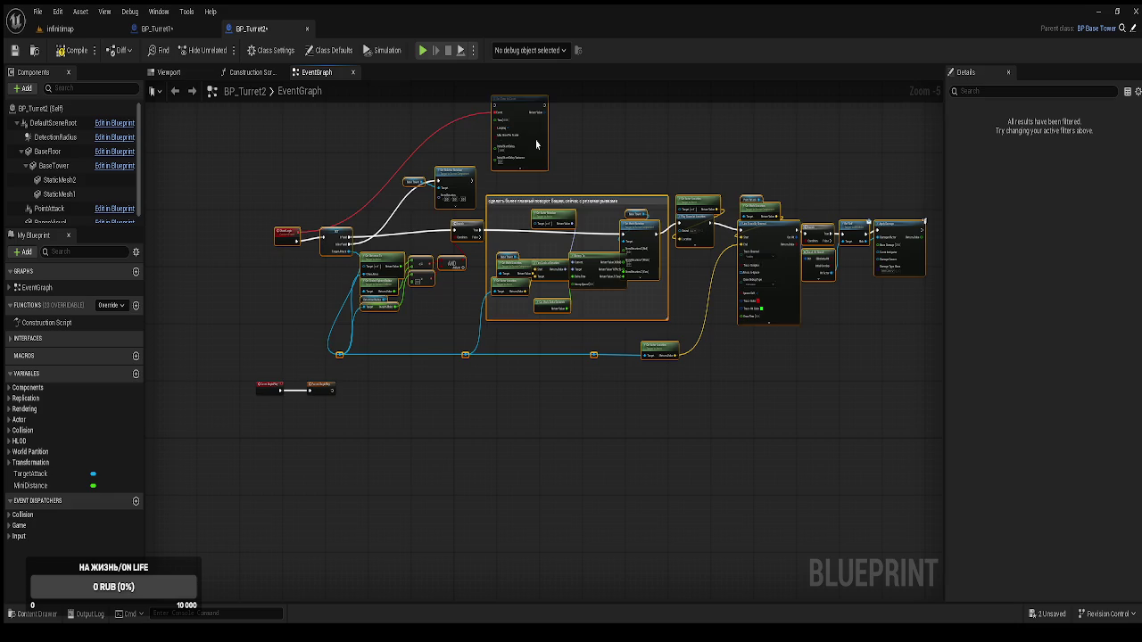
pyautogui.click(430, 476)
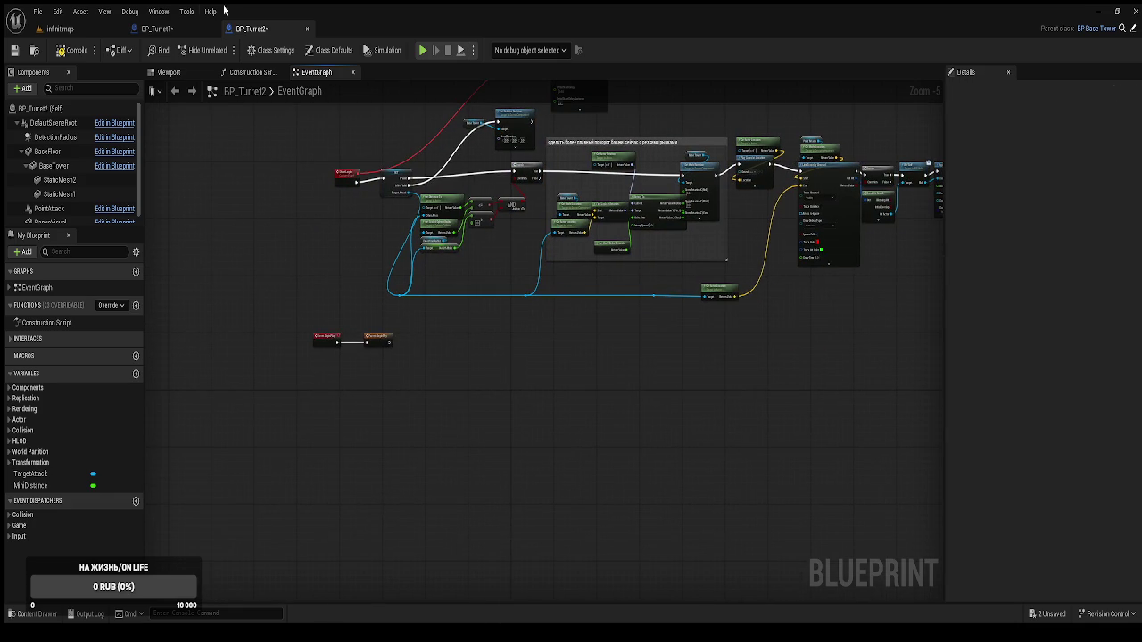
pyautogui.click(169, 30)
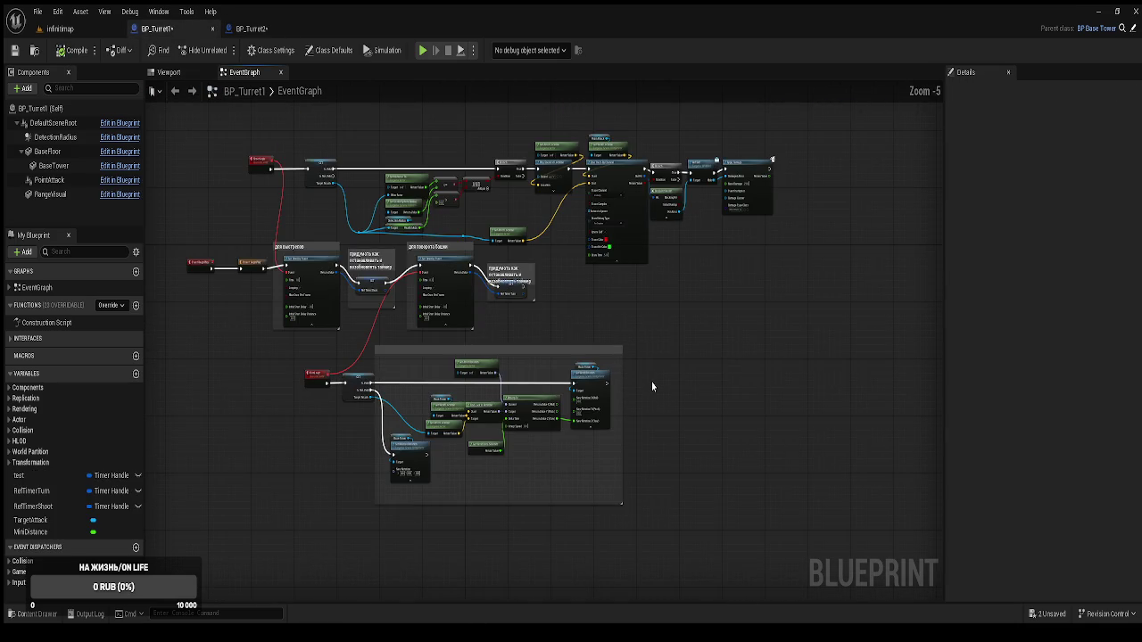
# Copy all of BP_Turret1's logic nodes and paste them below BP_Turret2's existing logic
pyautogui.scroll(-1, 652, 388)
pyautogui.moveTo(836, 520)
pyautogui.mouseDown()
pyautogui.moveTo(428, 230)
pyautogui.moveTo(225, 142)
pyautogui.mouseUp()
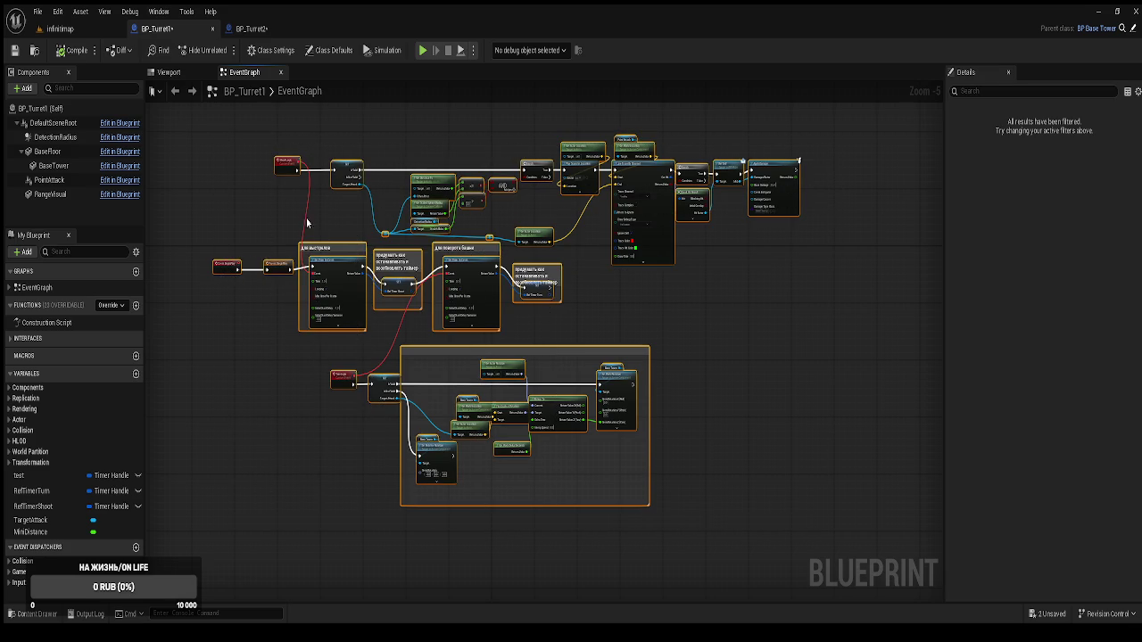
pyautogui.click(252, 28)
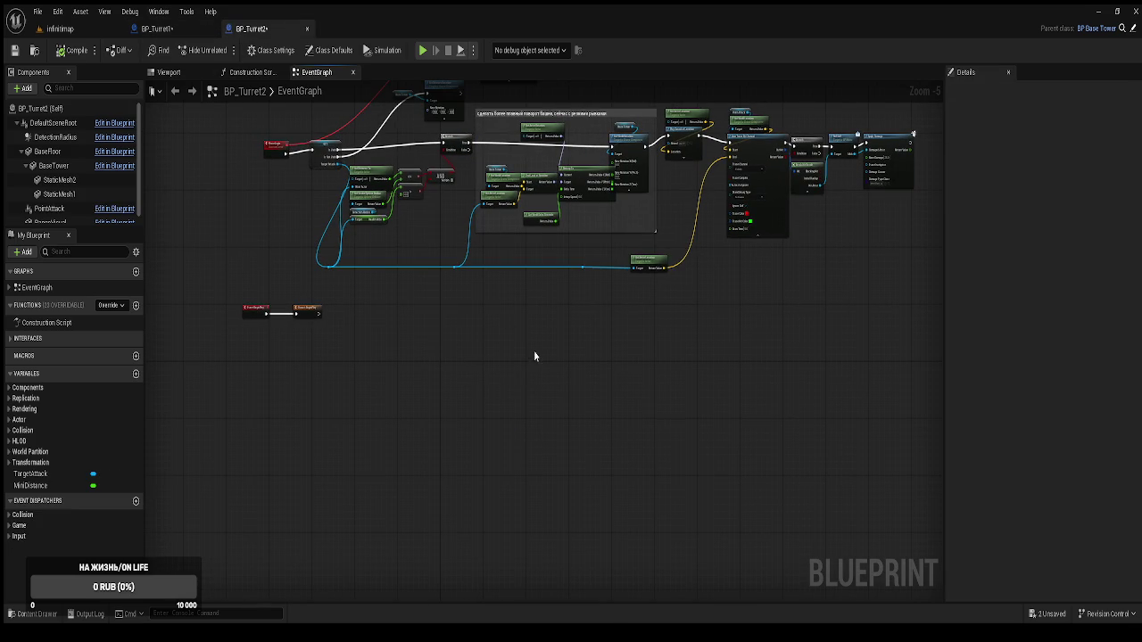
pyautogui.hotkey('ctrl', 'v')
pyautogui.moveTo(483, 304); pyautogui.dragTo(557, 360)
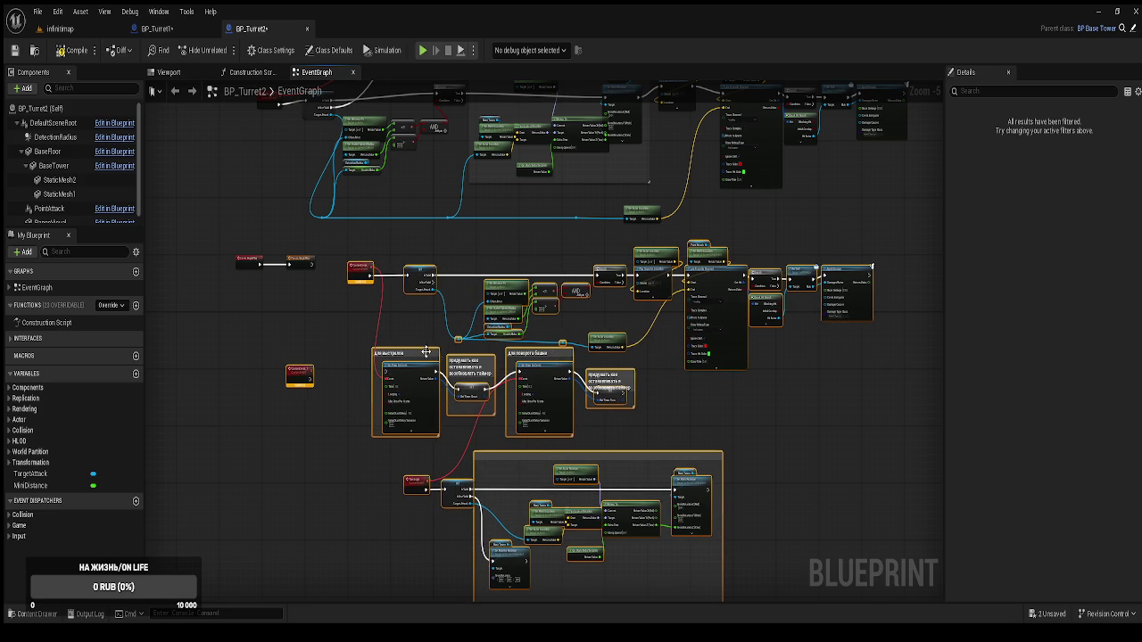
pyautogui.click(325, 301)
# Delete BP_Turret2's old upper ShootLogic node group
pyautogui.scroll(5, 324, 302)
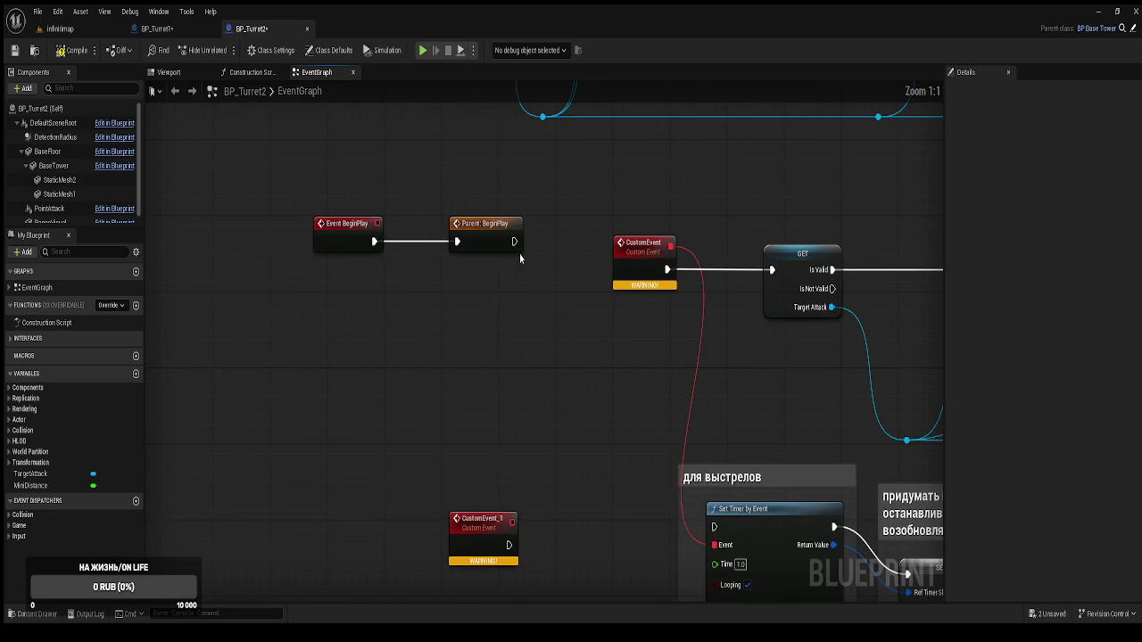
pyautogui.moveTo(527, 256)
pyautogui.mouseDown()
pyautogui.moveTo(458, 170)
pyautogui.moveTo(462, 155)
pyautogui.moveTo(430, 230)
pyautogui.mouseUp()
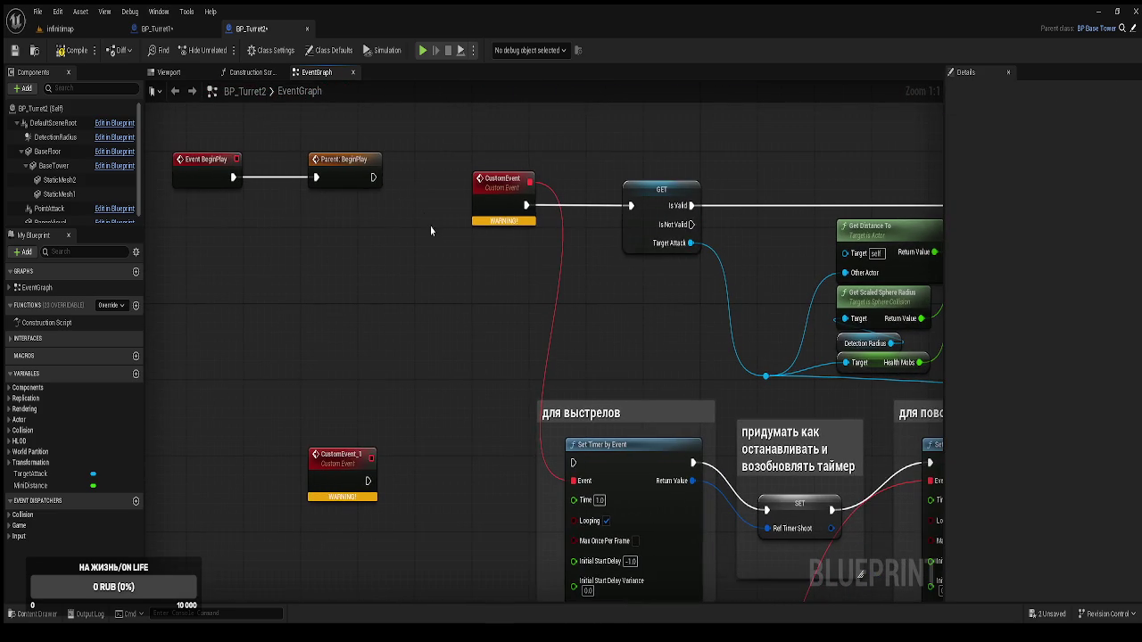
pyautogui.moveTo(173, 132); pyautogui.dragTo(336, 224)
pyautogui.scroll(-2, 410, 249)
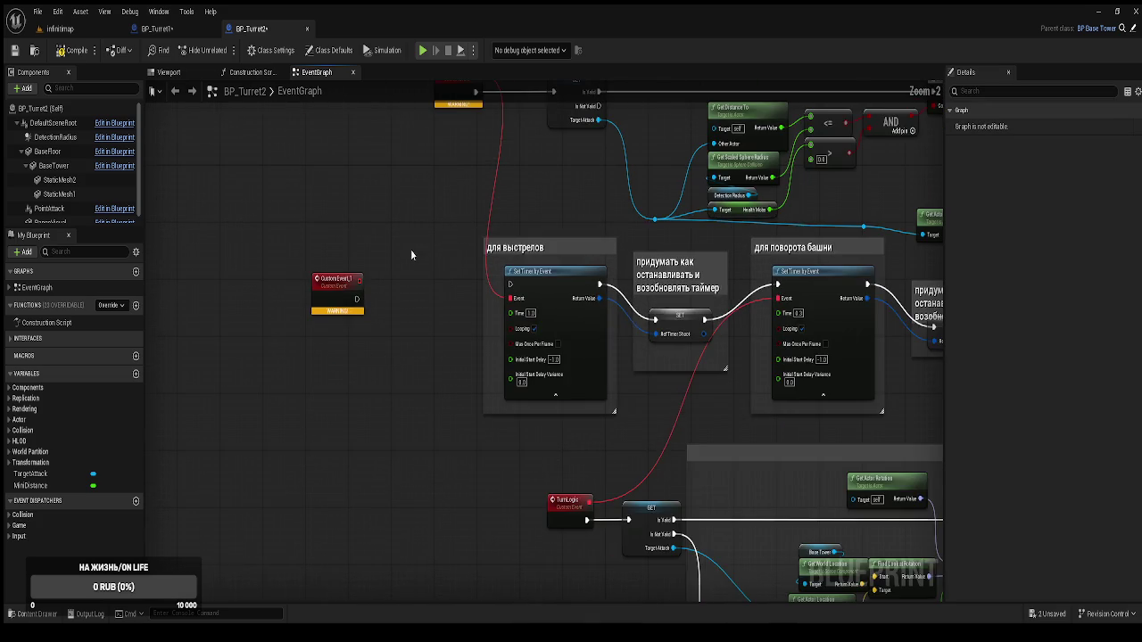
pyautogui.moveTo(437, 264)
pyautogui.mouseDown()
pyautogui.moveTo(438, 392)
pyautogui.moveTo(448, 359)
pyautogui.moveTo(407, 592)
pyautogui.moveTo(441, 488)
pyautogui.moveTo(462, 357)
pyautogui.moveTo(434, 309)
pyautogui.mouseUp()
pyautogui.scroll(-1, 433, 308)
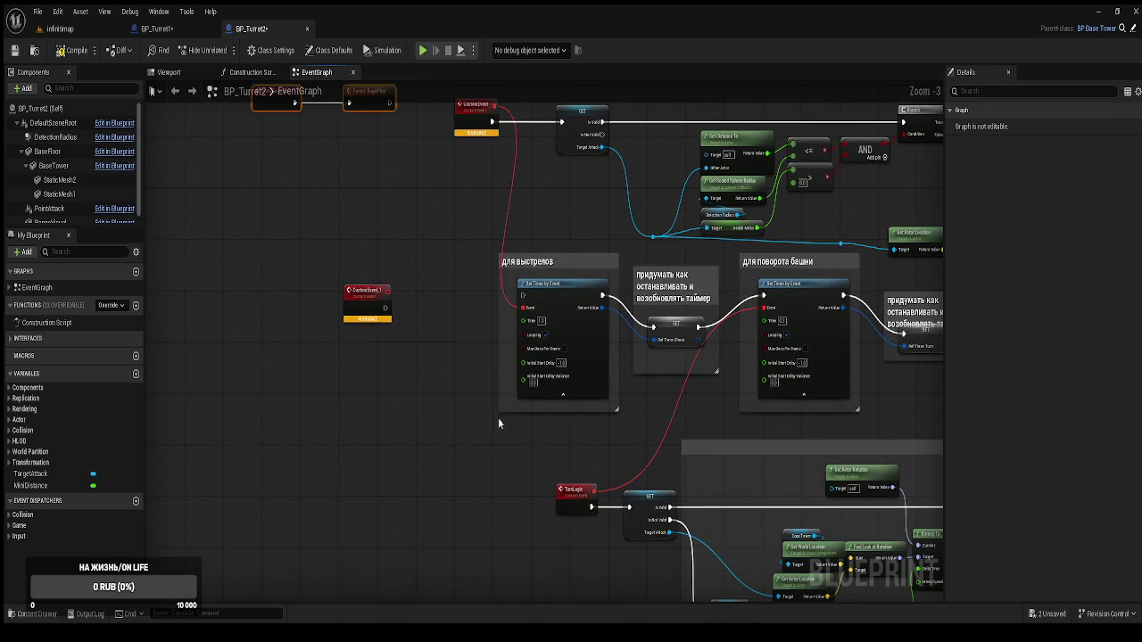
pyautogui.moveTo(513, 372)
pyautogui.mouseDown()
pyautogui.moveTo(450, 419)
pyautogui.moveTo(448, 491)
pyautogui.moveTo(456, 461)
pyautogui.mouseUp()
pyautogui.scroll(-2, 456, 462)
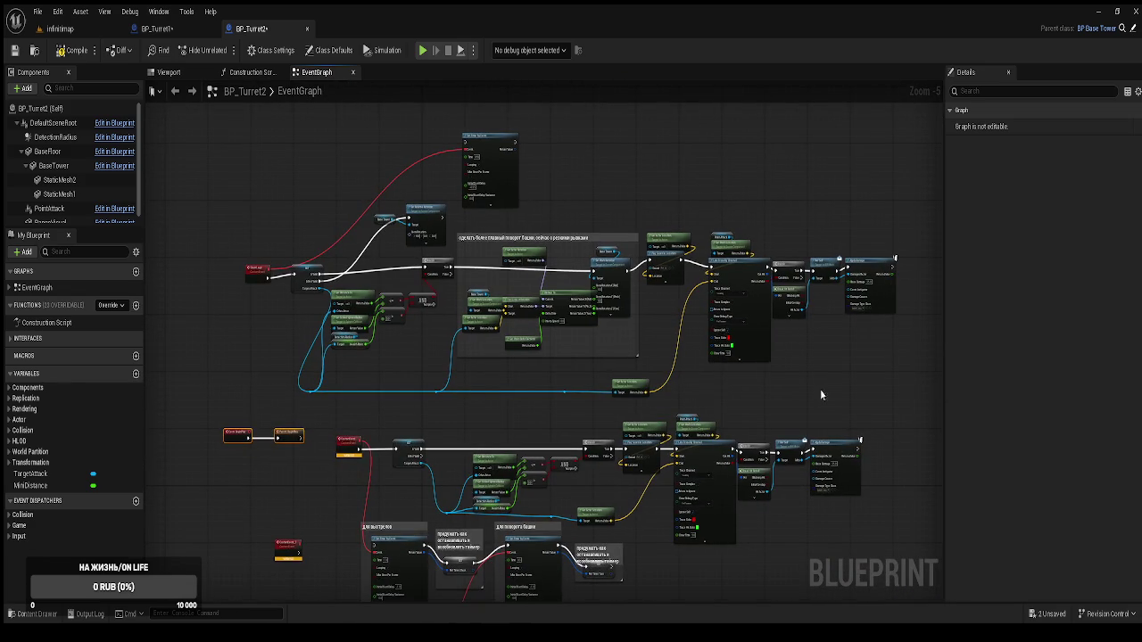
pyautogui.moveTo(912, 394); pyautogui.dragTo(253, 141)
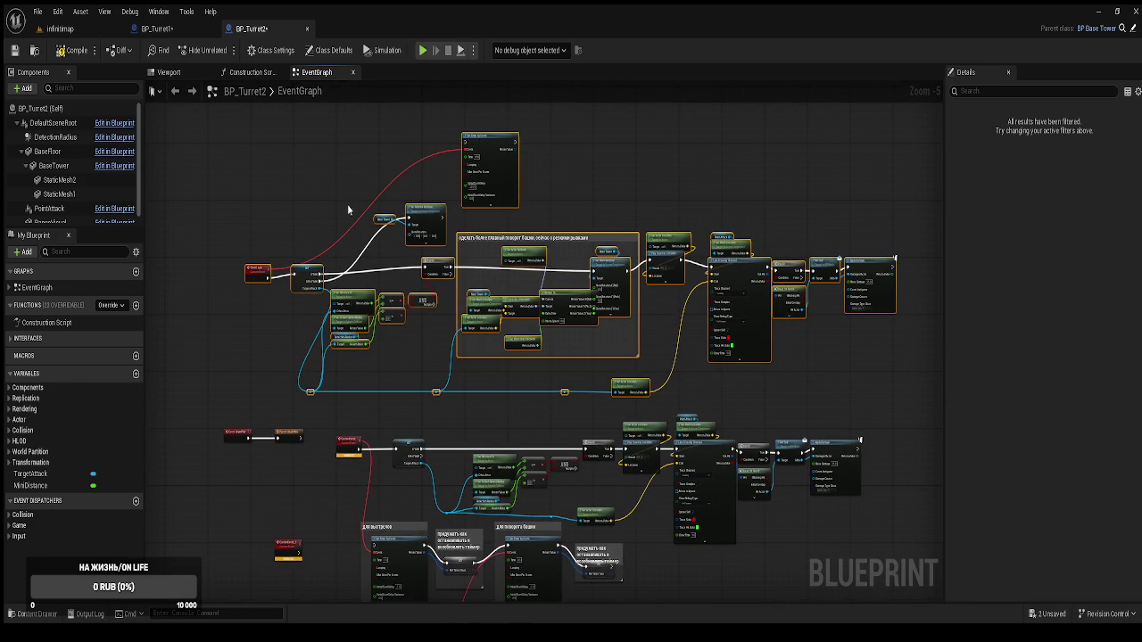
pyautogui.press('Delete')
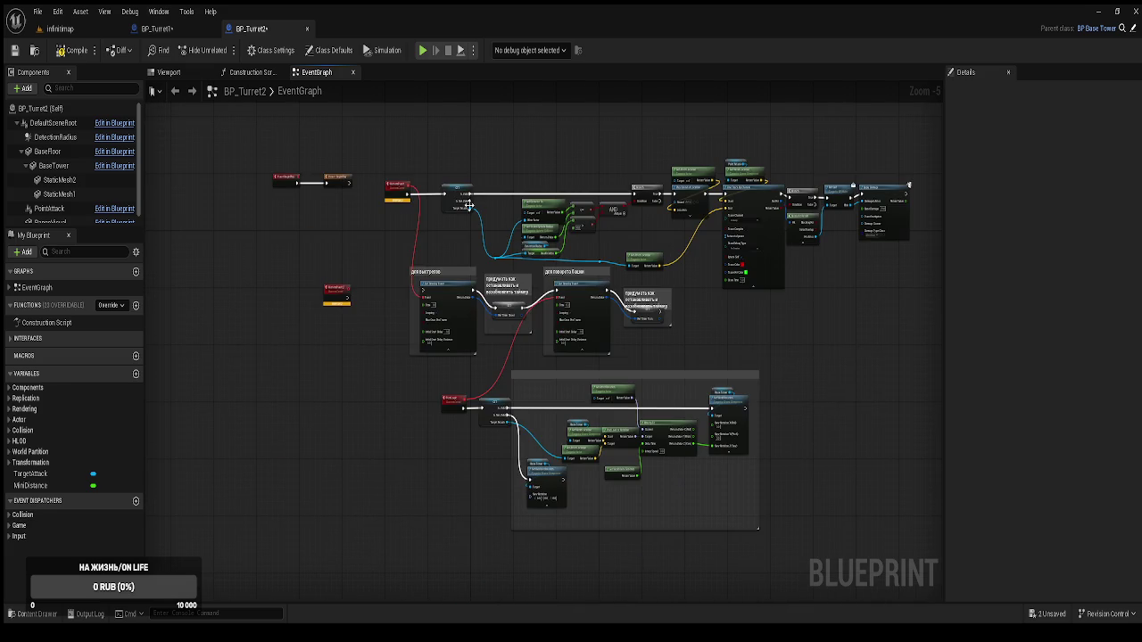
# Wire Parent: BeginPlay into the shooting timer's Set Timer by Event and move it beside CustomEvent_1
pyautogui.scroll(3, 418, 309)
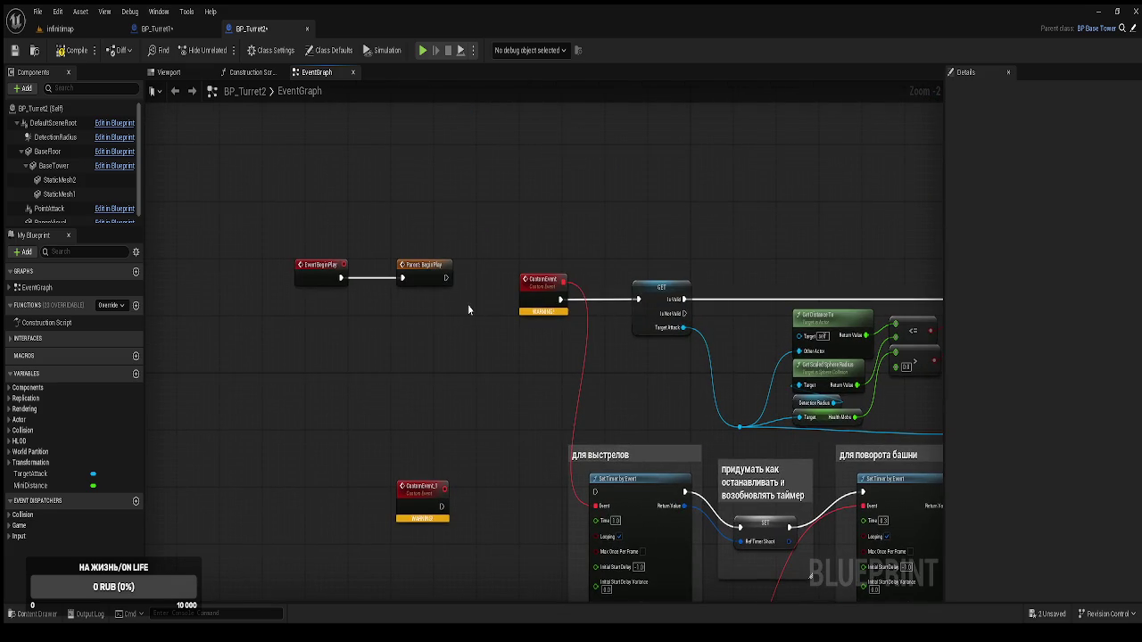
pyautogui.moveTo(445, 277)
pyautogui.mouseDown()
pyautogui.moveTo(586, 497)
pyautogui.moveTo(595, 492)
pyautogui.mouseUp()
pyautogui.moveTo(277, 231); pyautogui.dragTo(455, 312)
pyautogui.moveTo(424, 271)
pyautogui.mouseDown()
pyautogui.moveTo(428, 388)
pyautogui.moveTo(457, 444)
pyautogui.moveTo(467, 507)
pyautogui.moveTo(413, 398)
pyautogui.mouseUp()
# Move CustomEvent_1 above BeginPlay, delete the leftover duplicate event, and return to BP_Turret1
pyautogui.click(408, 491)
pyautogui.moveTo(507, 453)
pyautogui.mouseDown()
pyautogui.moveTo(417, 299)
pyautogui.moveTo(331, 228)
pyautogui.mouseUp()
pyautogui.moveTo(401, 263)
pyautogui.mouseDown()
pyautogui.moveTo(404, 254)
pyautogui.moveTo(470, 471)
pyautogui.mouseUp()
pyautogui.press('Delete')
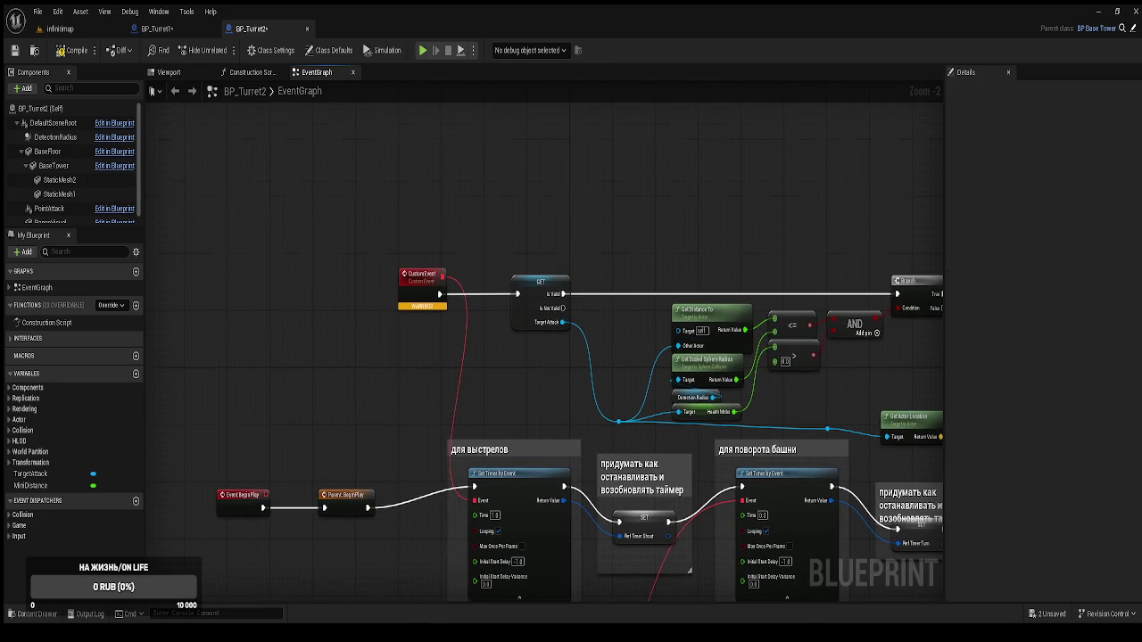
pyautogui.moveTo(443, 359); pyautogui.dragTo(434, 275)
pyautogui.scroll(-3, 429, 257)
pyautogui.click(157, 29)
pyautogui.scroll(4, 365, 208)
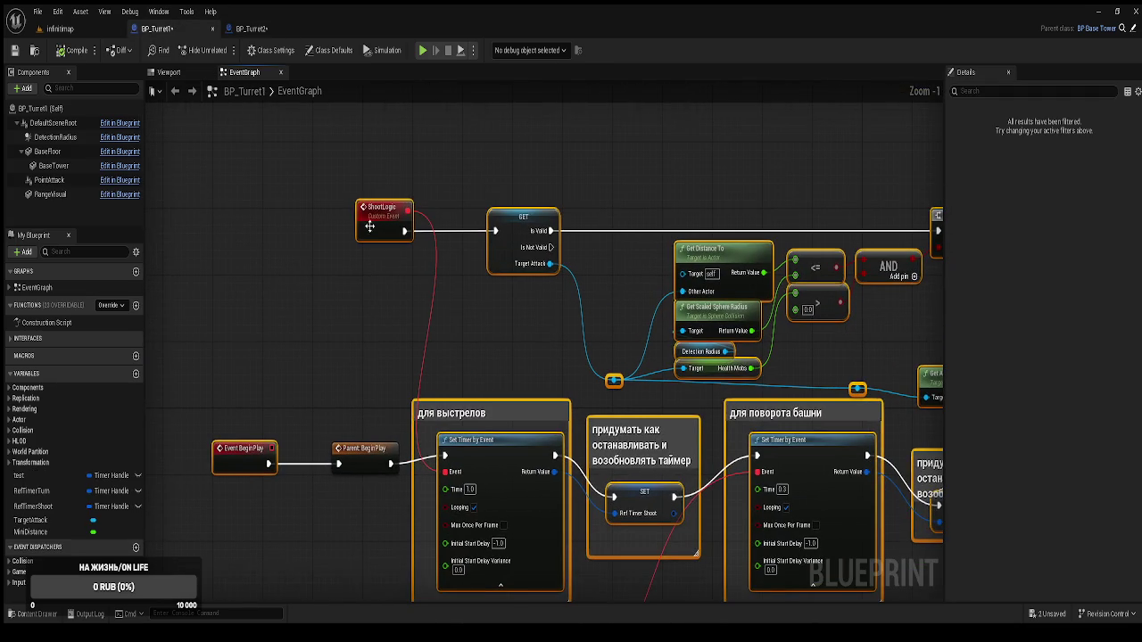
# Rename BP_Turret2's CustomEvent node to 'ShootLogic'
pyautogui.click(251, 28)
pyautogui.doubleClick(403, 140)
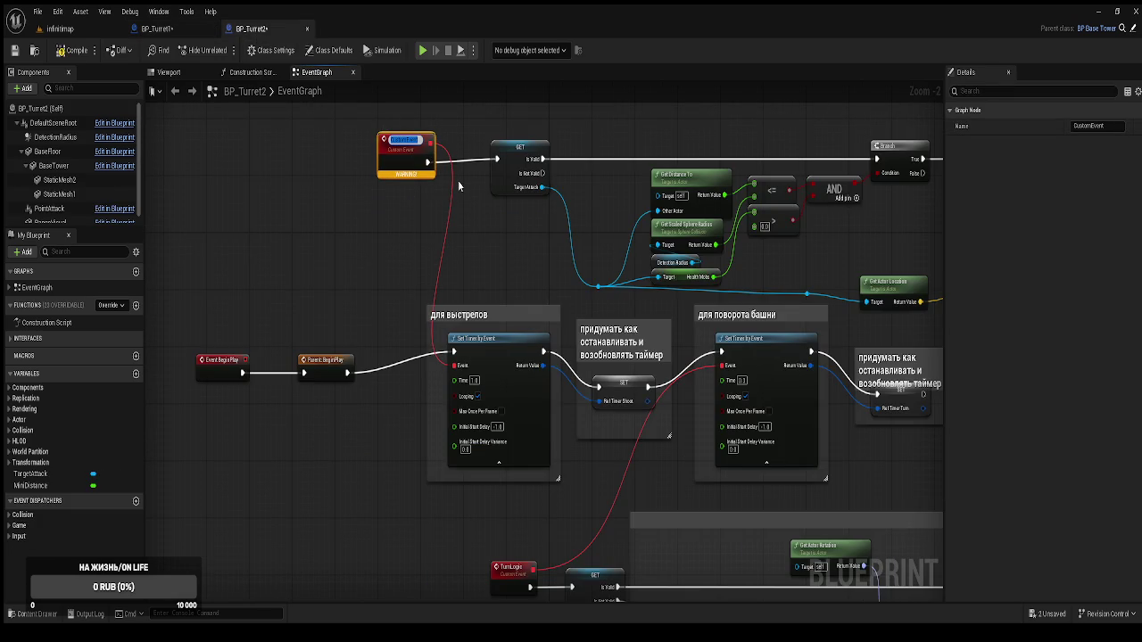
pyautogui.write('Sh')
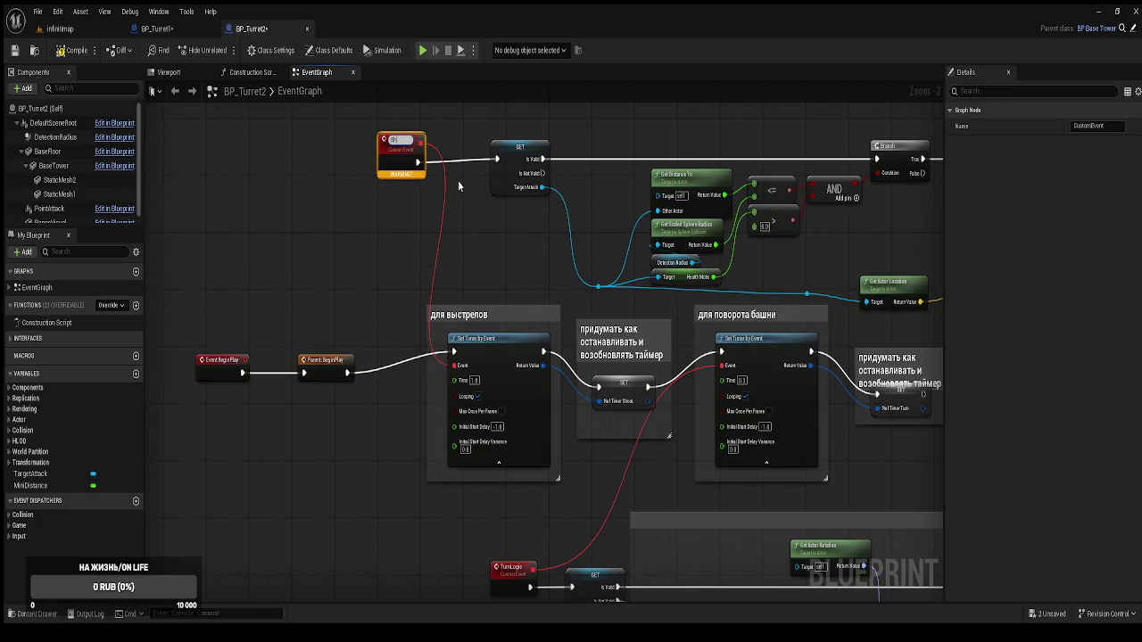
pyautogui.write('ootLogi')
pyautogui.write('ck')
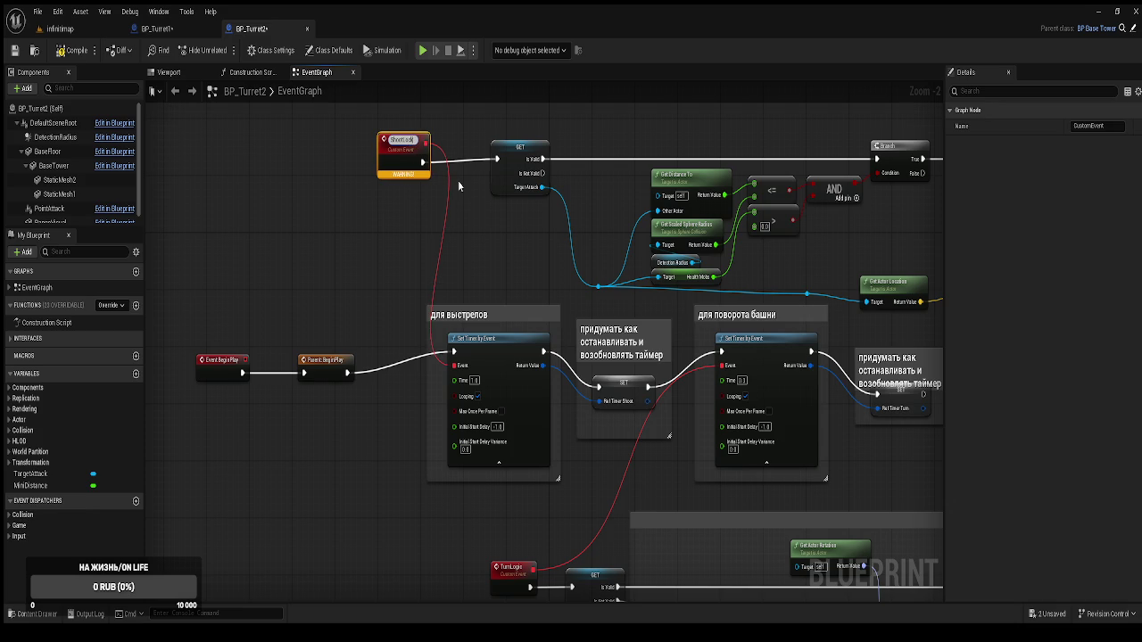
pyautogui.press('BackSpace')
pyautogui.press('BackSpace')
pyautogui.write('gic')
pyautogui.press('Return')
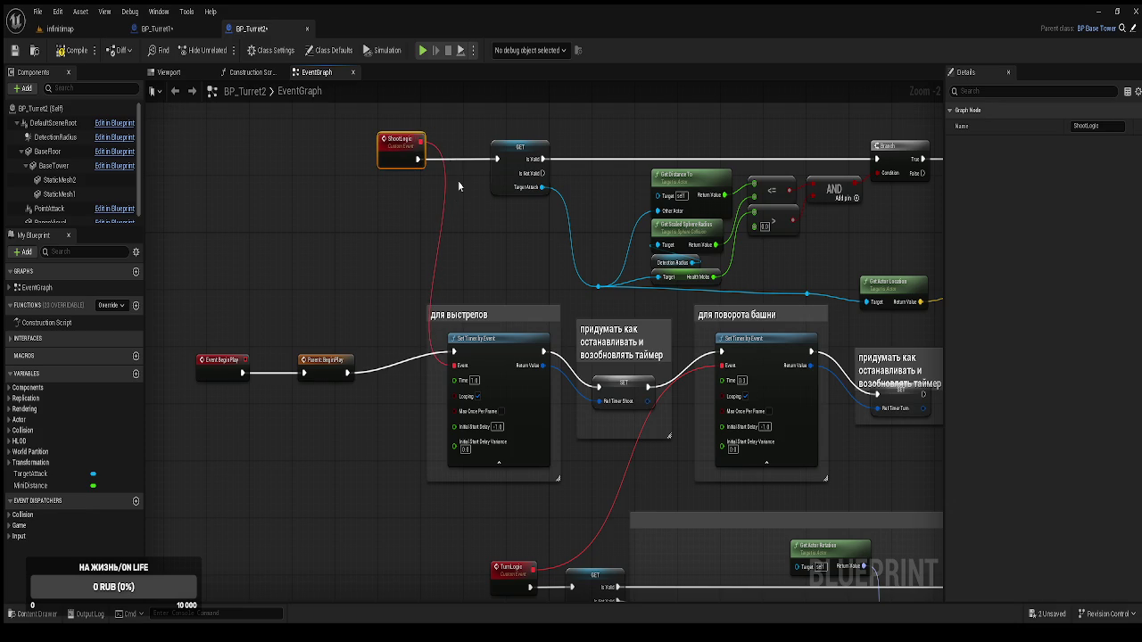
pyautogui.moveTo(543, 566); pyautogui.dragTo(497, 426)
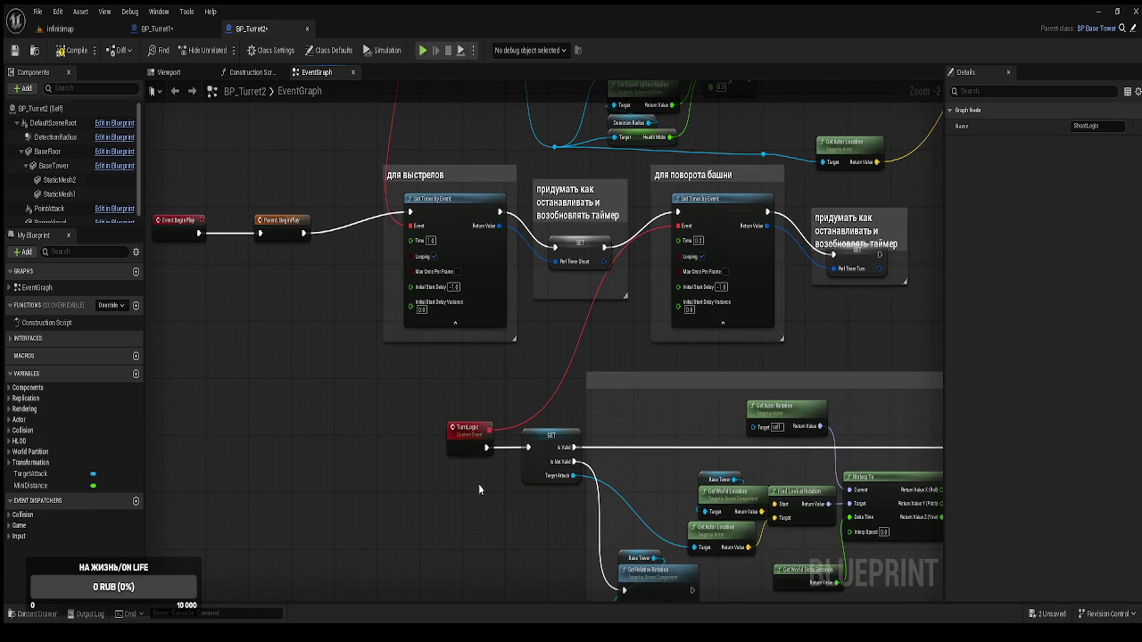
# Compile BP_Turret2 and create the missing RefTimerShoot and RefTimerTurn variables from the failing SET nodes
pyautogui.click(75, 50)
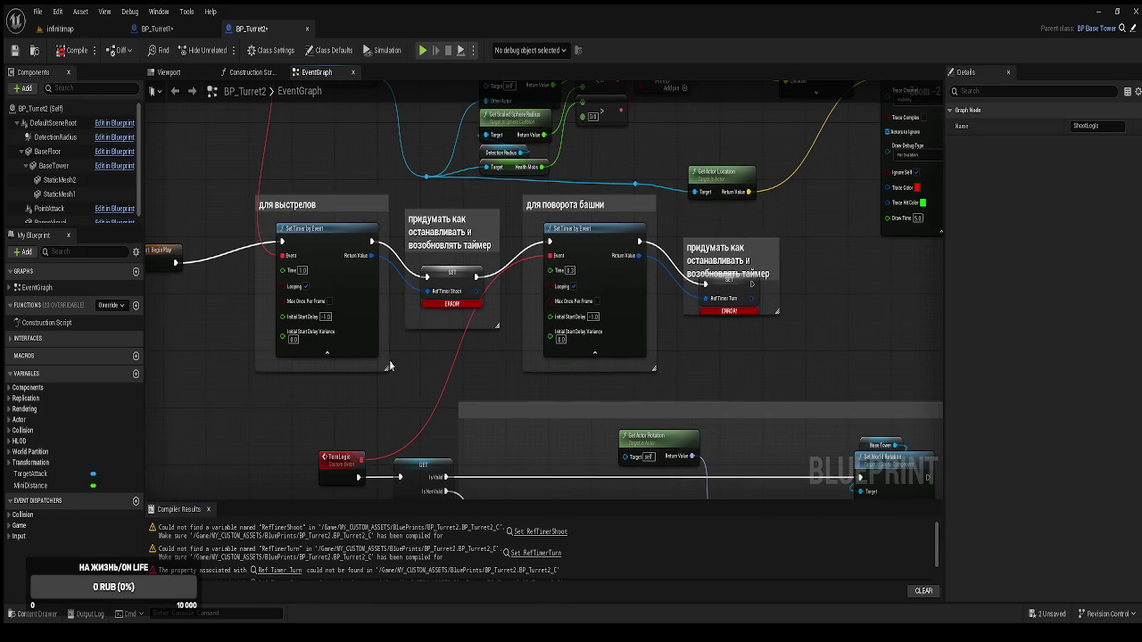
pyautogui.click(448, 273)
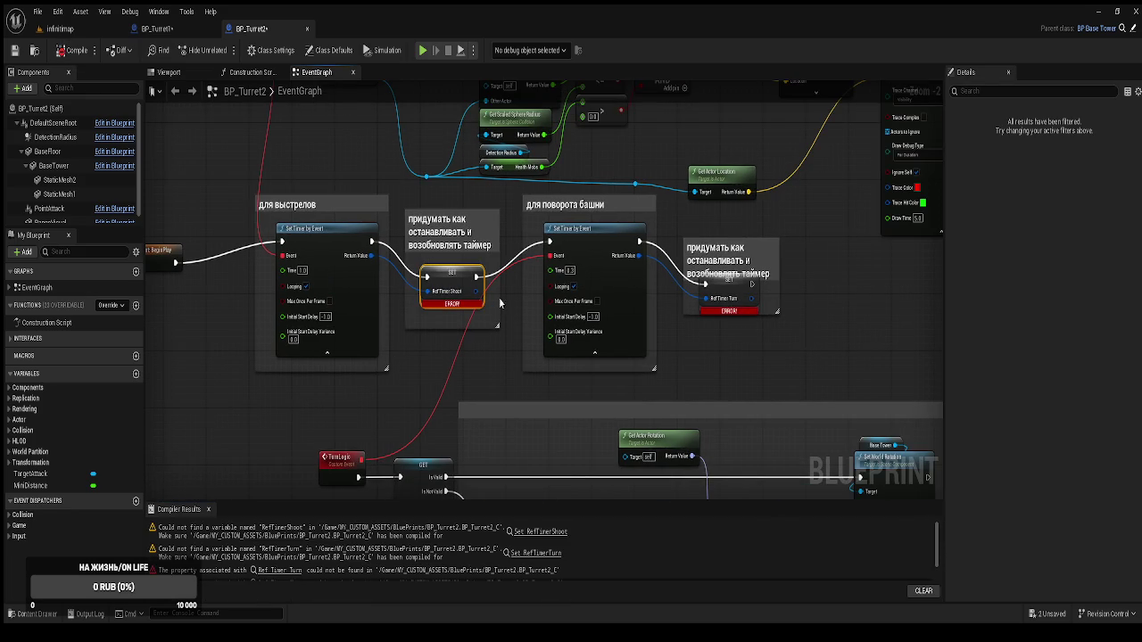
pyautogui.click(747, 301)
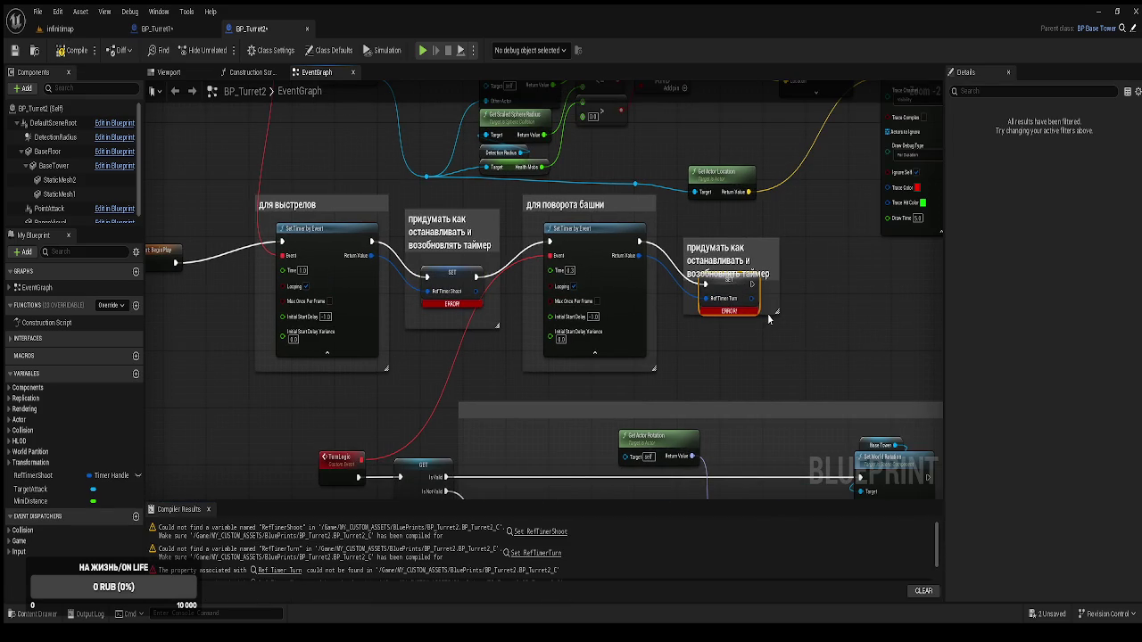
pyautogui.click(775, 324)
# Resize the turn-timer comment box and recompile BP_Turret2 without errors
pyautogui.moveTo(777, 312); pyautogui.dragTo(783, 335)
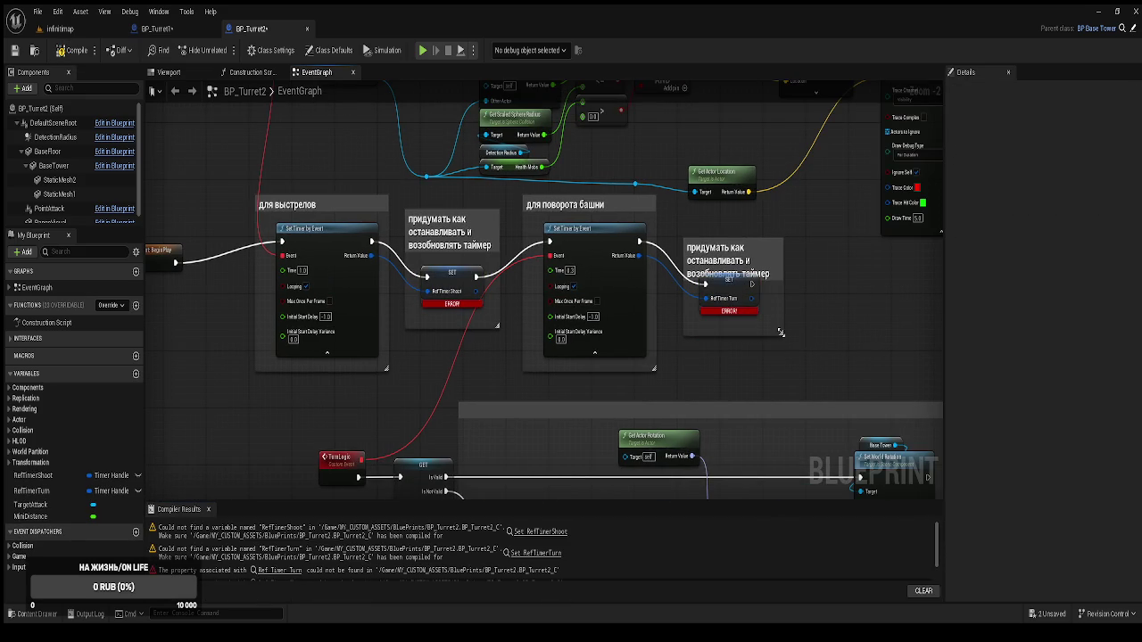
pyautogui.moveTo(742, 258); pyautogui.dragTo(738, 297)
pyautogui.click(758, 295)
pyautogui.click(77, 50)
pyautogui.moveTo(294, 313); pyautogui.dragTo(304, 257)
pyautogui.scroll(-2, 348, 262)
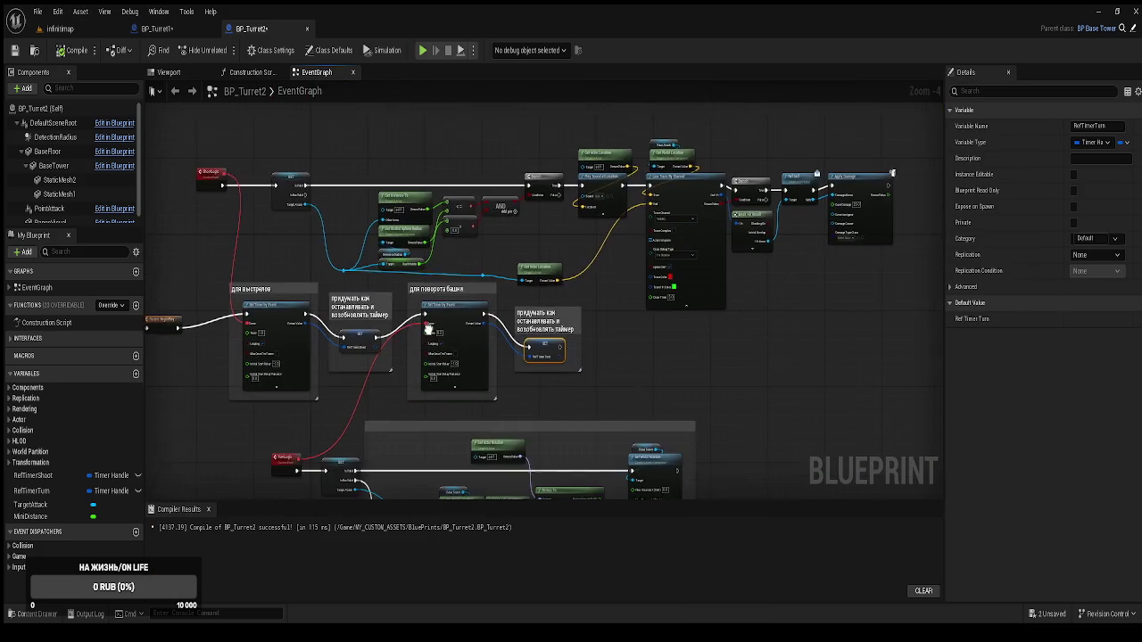
pyautogui.scroll(-2, 445, 339)
pyautogui.click(157, 29)
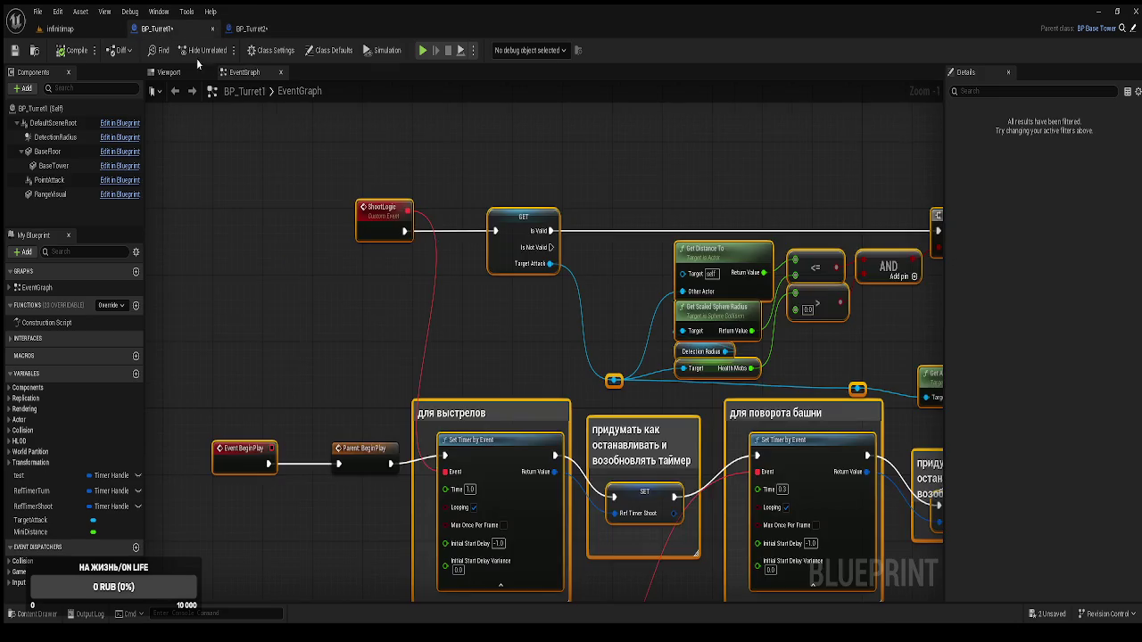
# Open BP_Turret3 from the Content Drawer and delete all its existing graph nodes
pyautogui.scroll(-3, 346, 220)
pyautogui.scroll(-2, 346, 220)
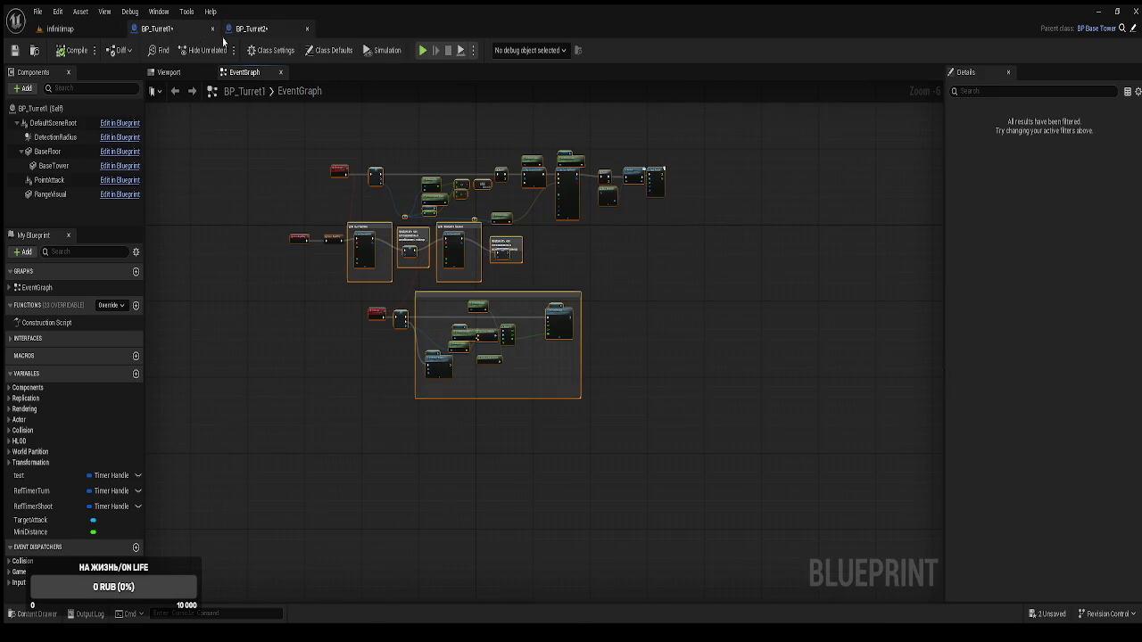
pyautogui.click(99, 30)
pyautogui.hotkey('ctrl', 'space')
pyautogui.doubleClick(854, 370)
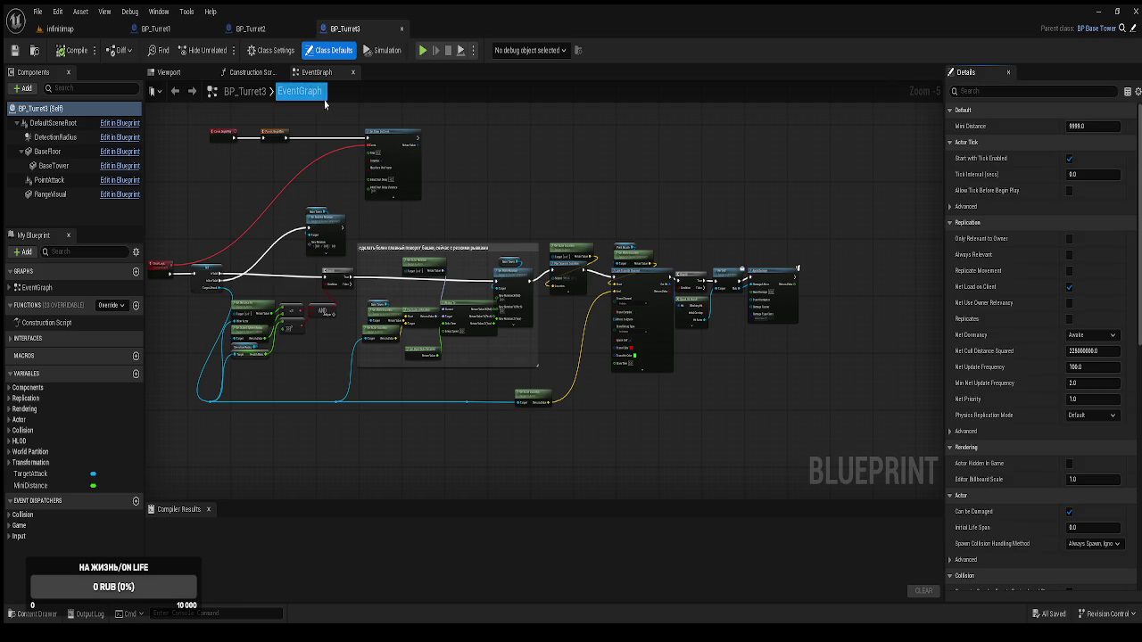
pyautogui.scroll(-2, 535, 339)
pyautogui.moveTo(722, 426); pyautogui.dragTo(257, 232)
pyautogui.press('Delete')
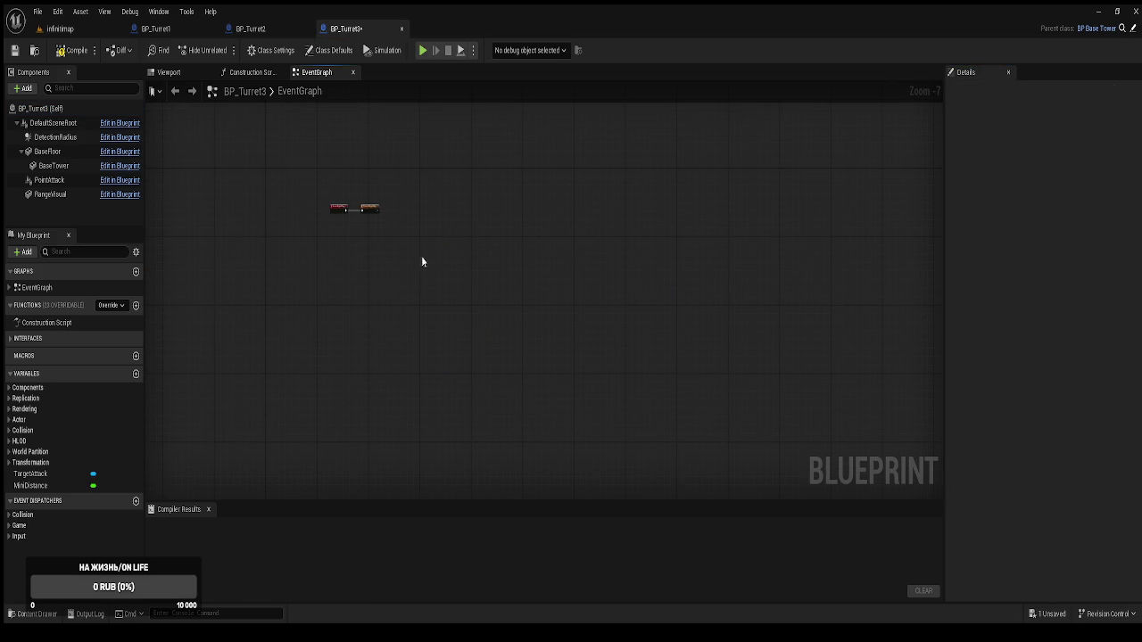
# Paste BP_Turret1's turret logic into BP_Turret3 and remove the duplicate custom event
pyautogui.hotkey('ctrl', 'z')
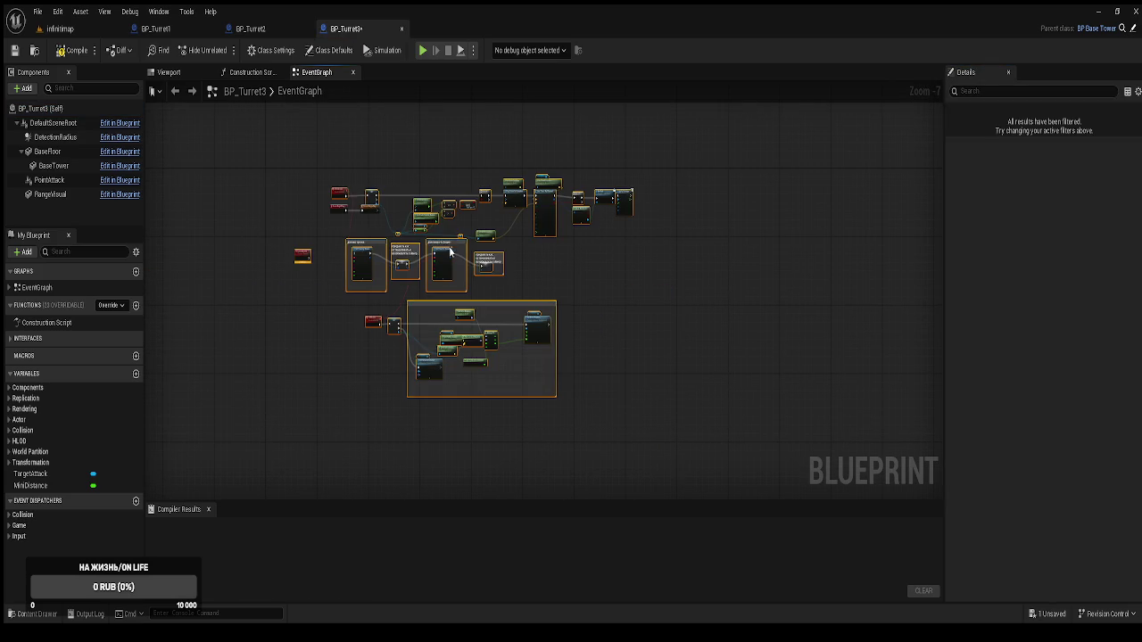
pyautogui.scroll(3, 472, 263)
pyautogui.moveTo(502, 273)
pyautogui.mouseDown()
pyautogui.moveTo(651, 293)
pyautogui.moveTo(669, 219)
pyautogui.mouseUp()
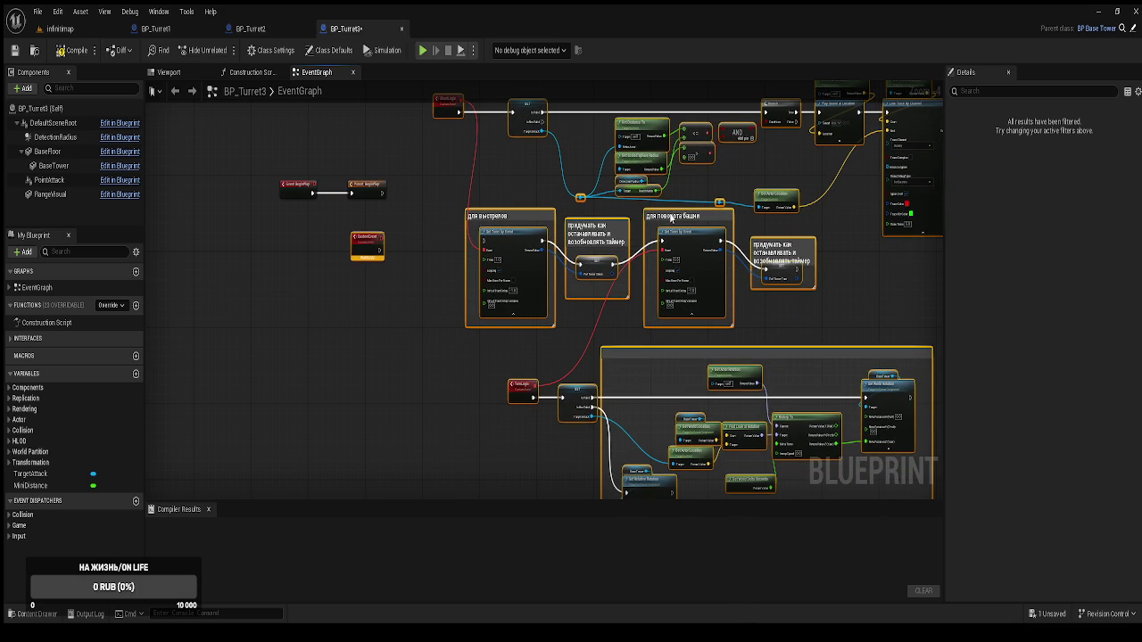
pyautogui.click(368, 242)
pyautogui.press('Delete')
pyautogui.click(155, 29)
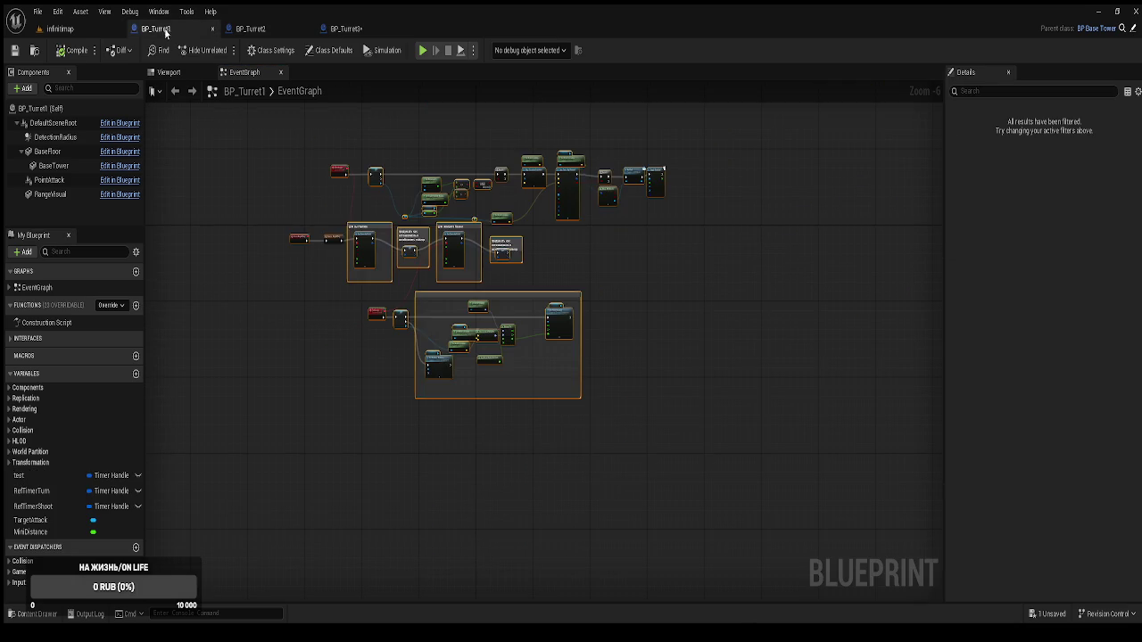
pyautogui.scroll(4, 297, 156)
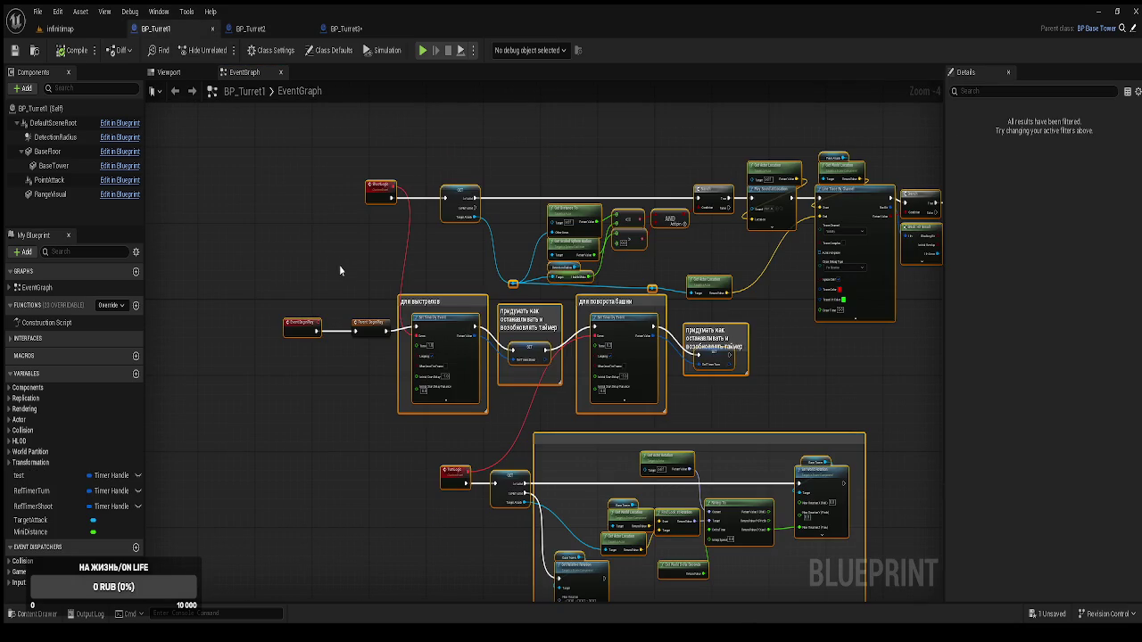
pyautogui.click(346, 29)
# Wire Parent BeginPlay into the shooting Set Timer node and tidy the BeginPlay nodes
pyautogui.moveTo(372, 141); pyautogui.dragTo(363, 209)
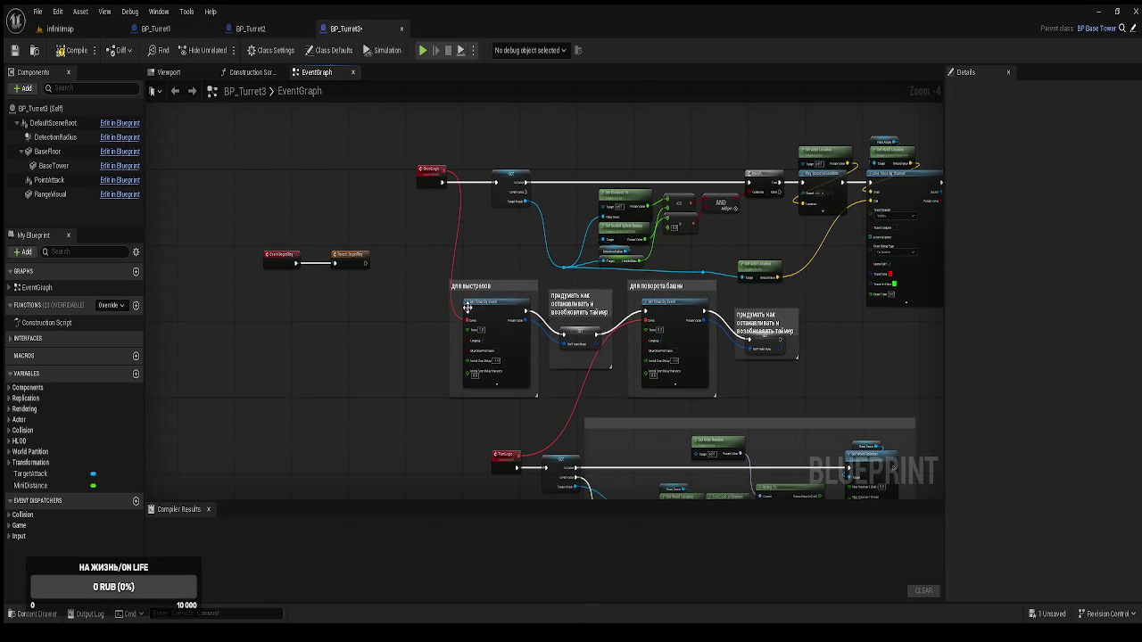
pyautogui.moveTo(467, 310); pyautogui.dragTo(366, 263)
pyautogui.moveTo(429, 323); pyautogui.dragTo(339, 229)
pyautogui.moveTo(169, 143)
pyautogui.mouseDown()
pyautogui.moveTo(299, 190)
pyautogui.moveTo(309, 209)
pyautogui.mouseUp()
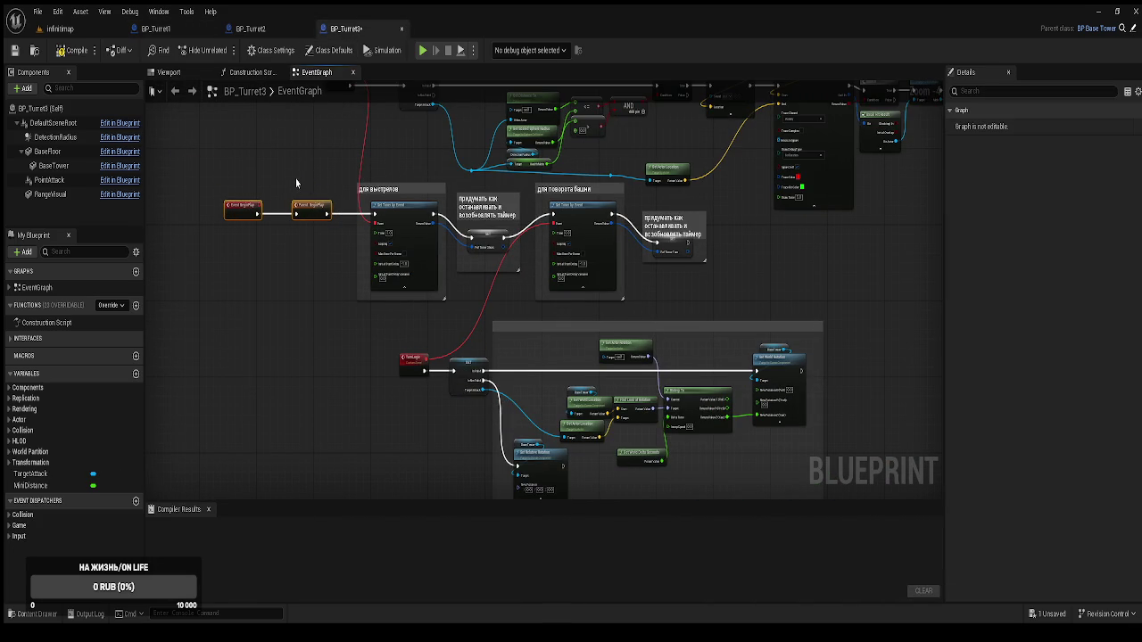
pyautogui.click(296, 183)
pyautogui.scroll(3, 295, 183)
# Create the RefTimerShoot and RefTimerTurn variables in BP_Turret3 and recompile it successfully
pyautogui.click(77, 54)
pyautogui.moveTo(421, 171)
pyautogui.mouseDown()
pyautogui.moveTo(385, 198)
pyautogui.moveTo(408, 337)
pyautogui.mouseUp()
pyautogui.moveTo(358, 218)
pyautogui.mouseDown()
pyautogui.moveTo(321, 116)
pyautogui.moveTo(335, 103)
pyautogui.moveTo(457, 309)
pyautogui.mouseUp()
pyautogui.click(457, 309)
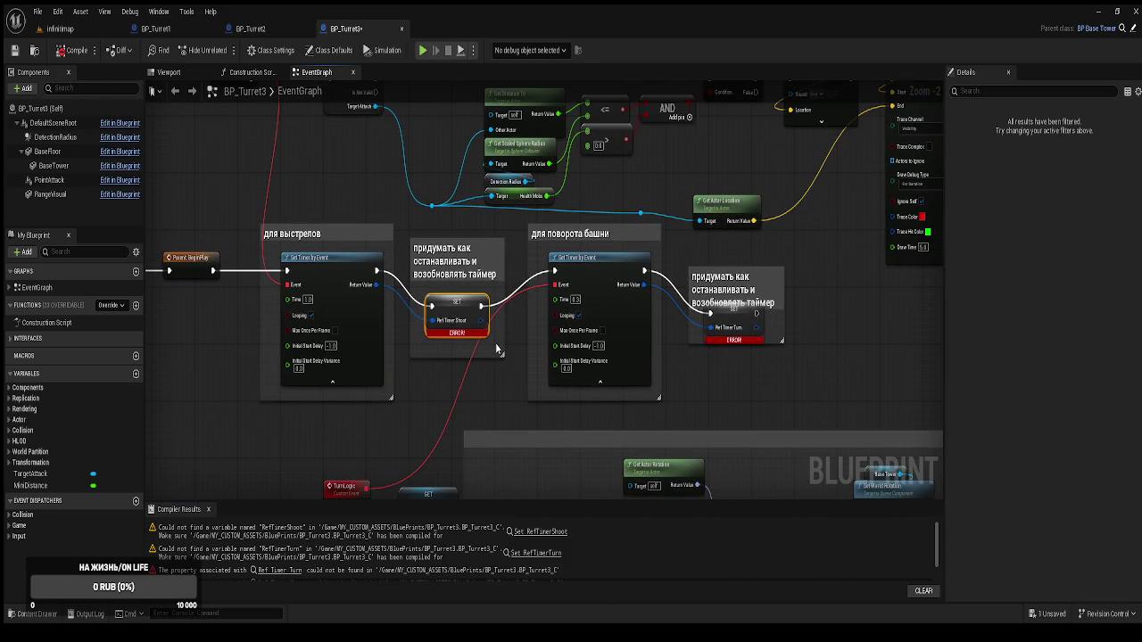
pyautogui.click(733, 326)
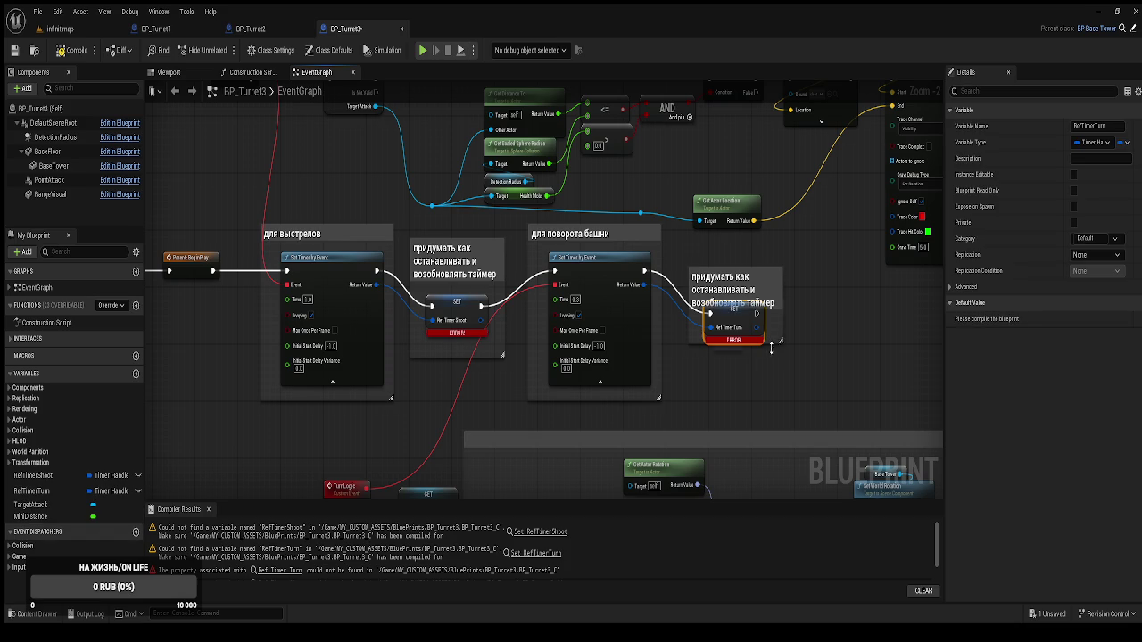
pyautogui.moveTo(735, 284); pyautogui.dragTo(728, 261)
pyautogui.click(64, 52)
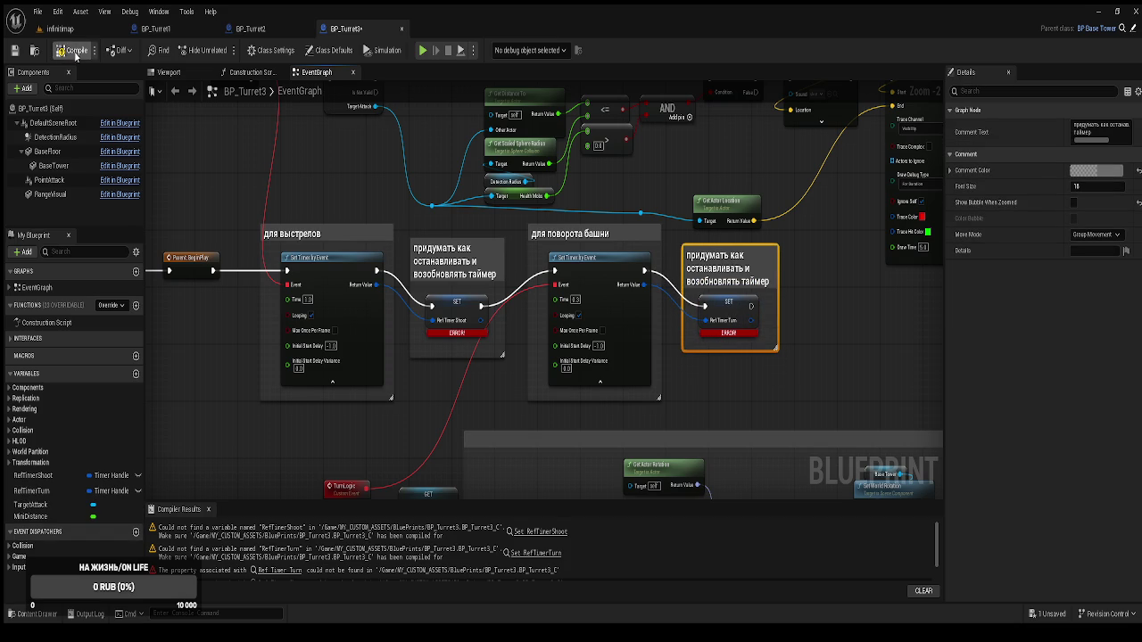
pyautogui.scroll(-1, 388, 329)
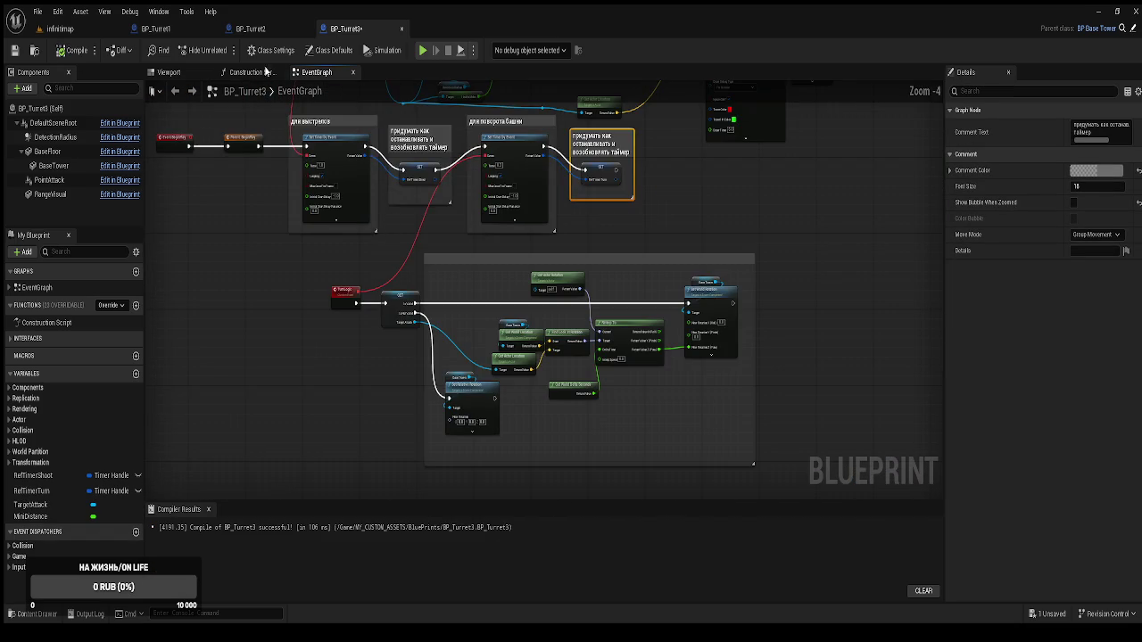
pyautogui.click(249, 28)
pyautogui.scroll(3, 622, 386)
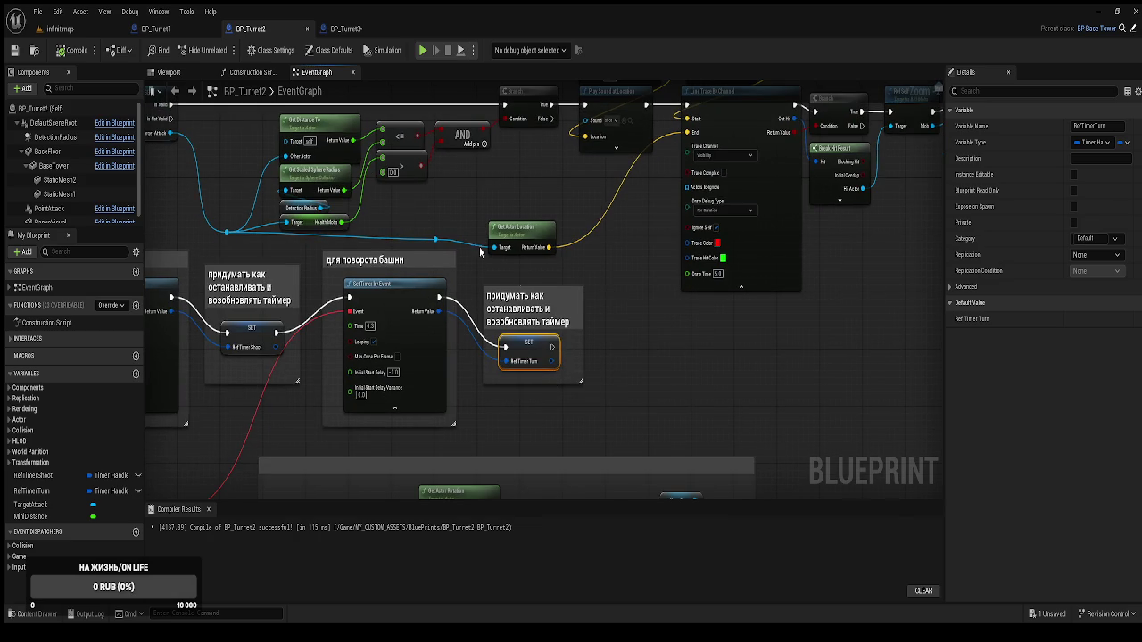
# Save all the turret blueprints with Ctrl+S and go back to the infinitmap level tab
pyautogui.scroll(-1, 479, 252)
pyautogui.scroll(-2, 733, 366)
pyautogui.click(733, 366)
pyautogui.hotkey('ctrl', 's')
pyautogui.scroll(1, 673, 339)
pyautogui.scroll(-1, 672, 341)
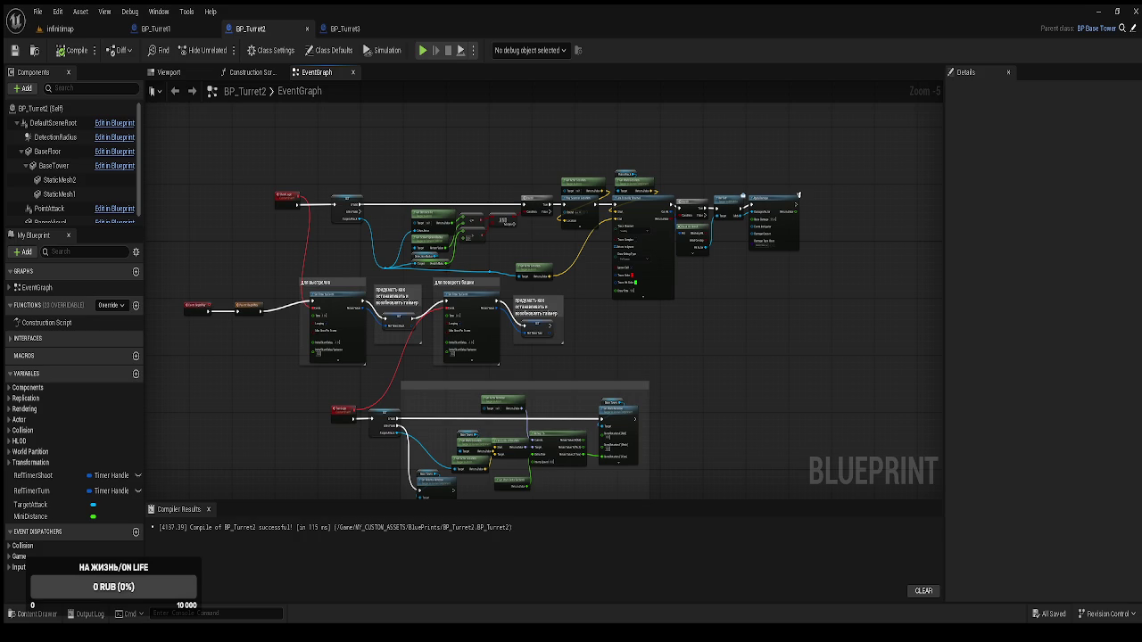
pyautogui.click(60, 28)
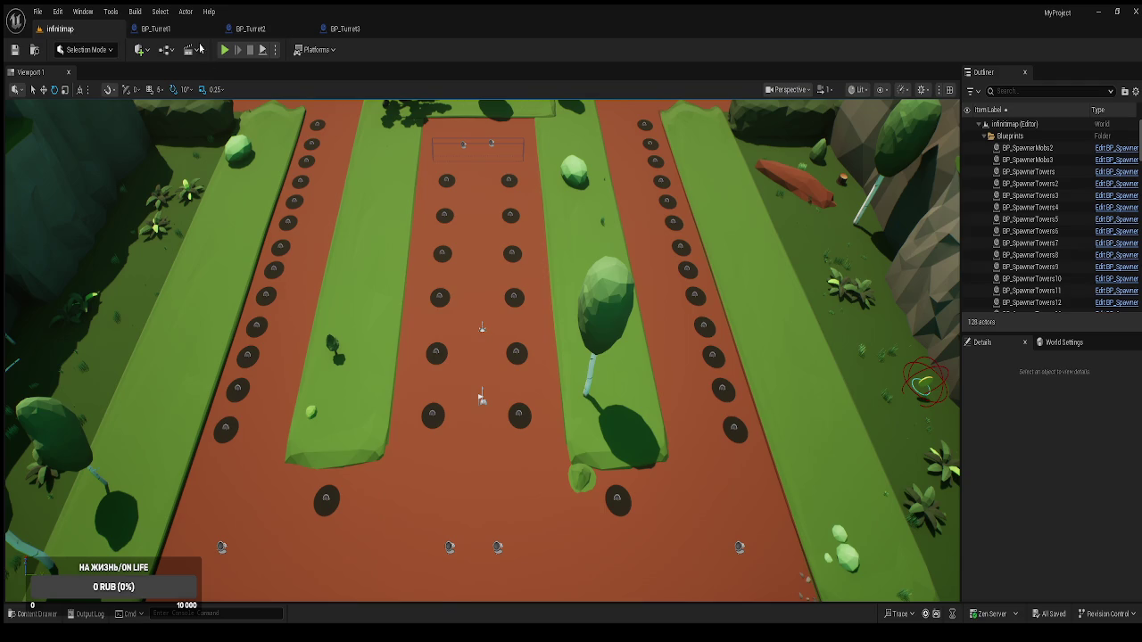
# Compare the timer nodes of BP_Turret1 and BP_Turret2, entering 0. in BP_Turret2's Time field
pyautogui.click(178, 29)
pyautogui.click(253, 29)
pyautogui.scroll(3, 412, 307)
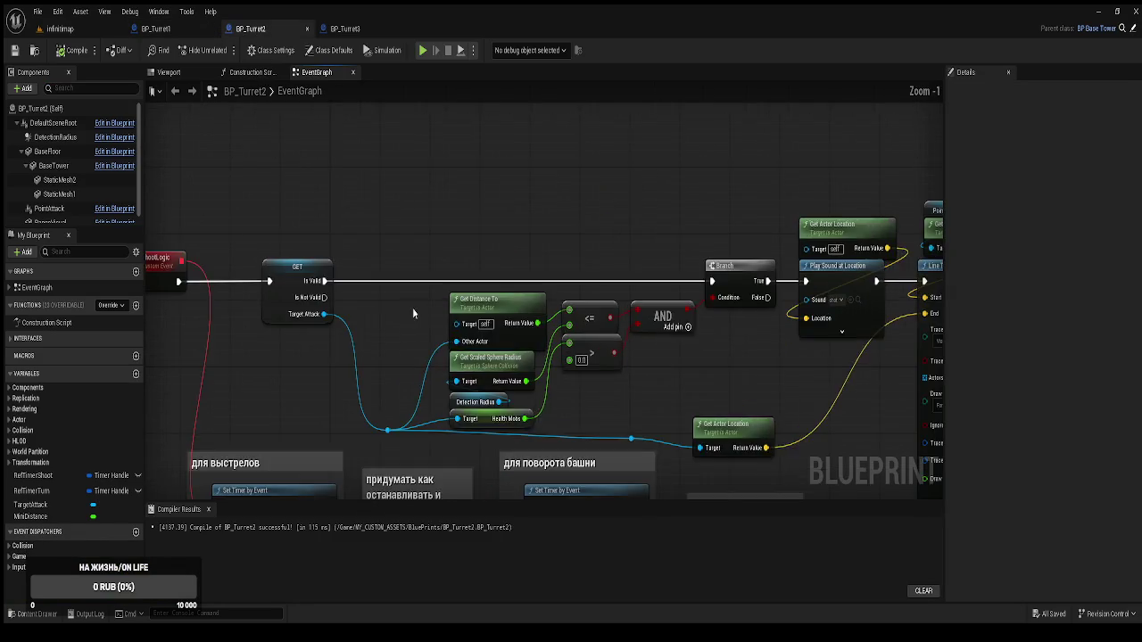
pyautogui.moveTo(498, 254); pyautogui.dragTo(447, 167)
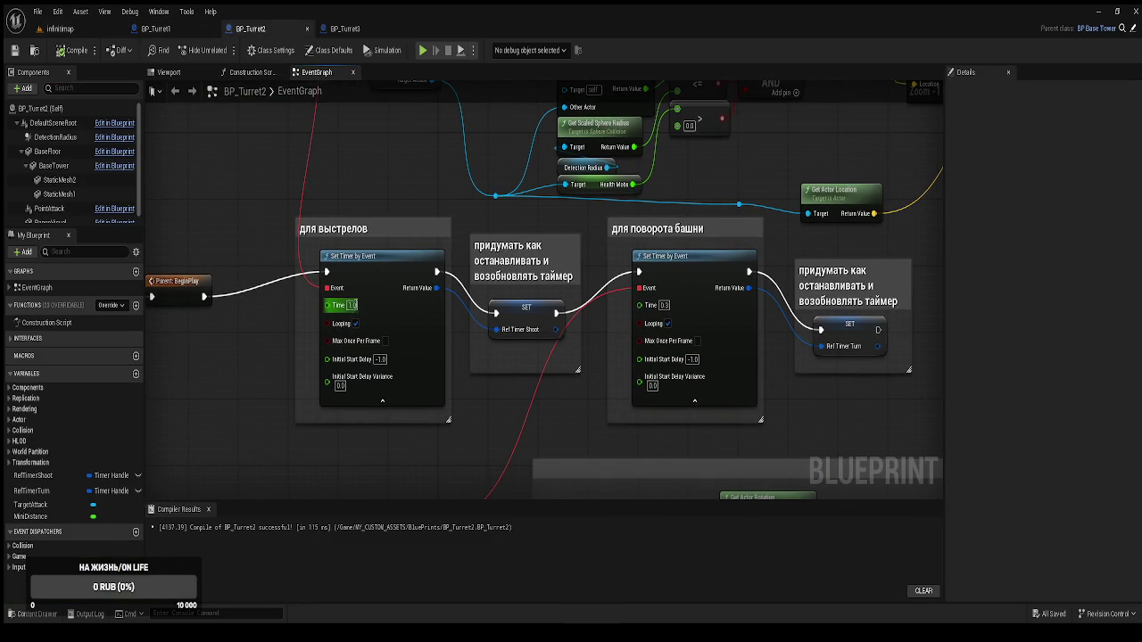
pyautogui.click(169, 29)
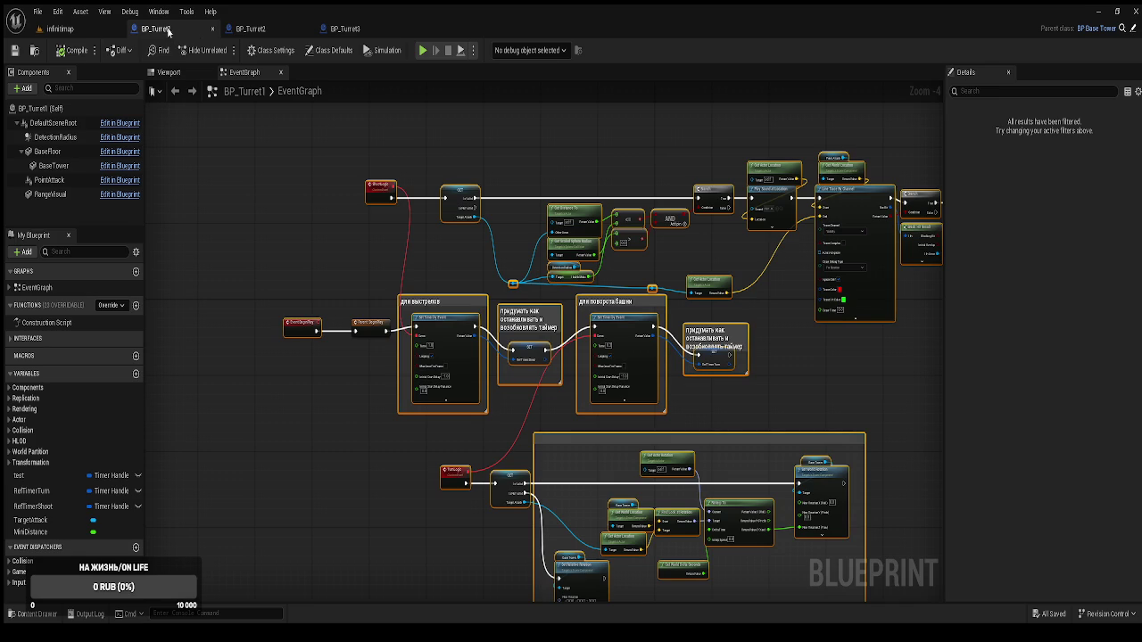
pyautogui.scroll(3, 342, 431)
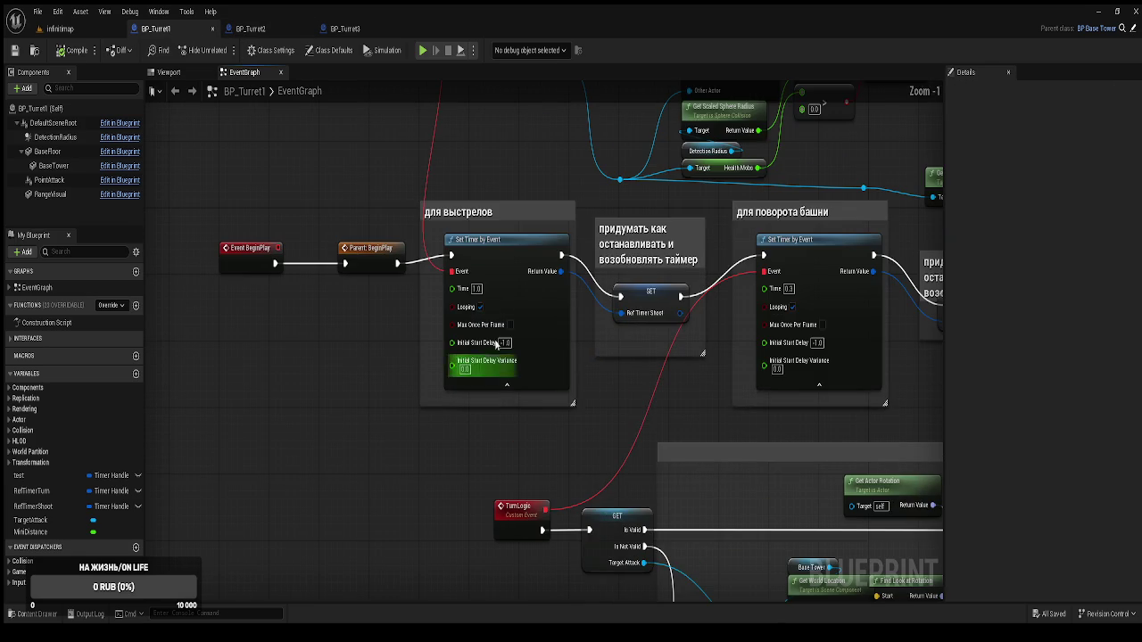
pyautogui.click(251, 28)
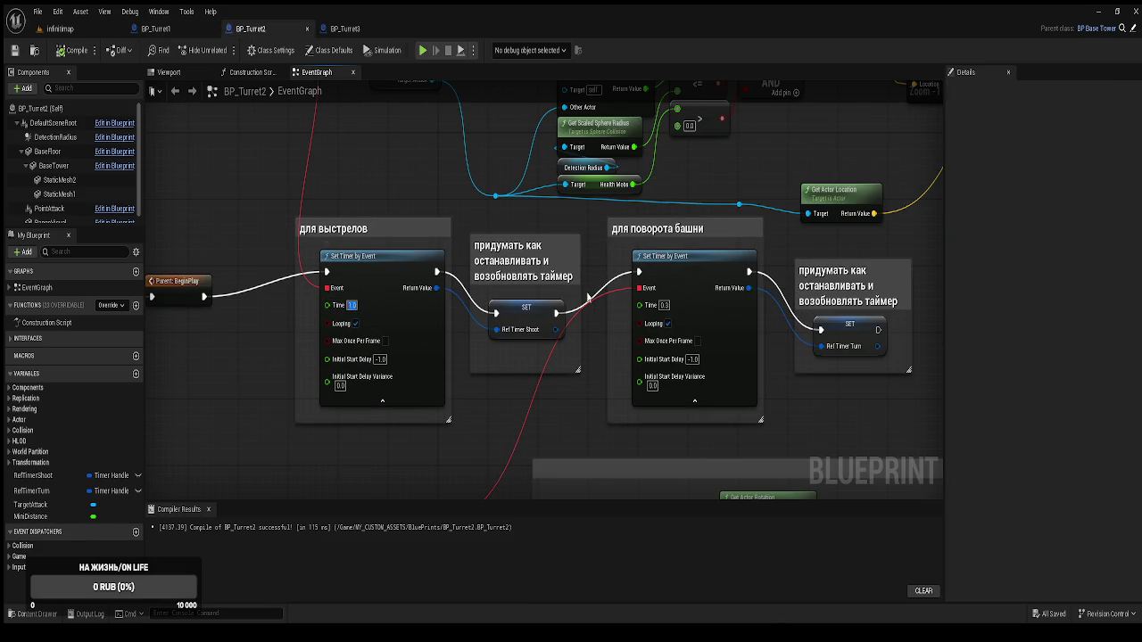
pyautogui.write('0.')
# Set BP_Turret3's first Set Timer by Event Time to 0.45 and compile
pyautogui.click(364, 29)
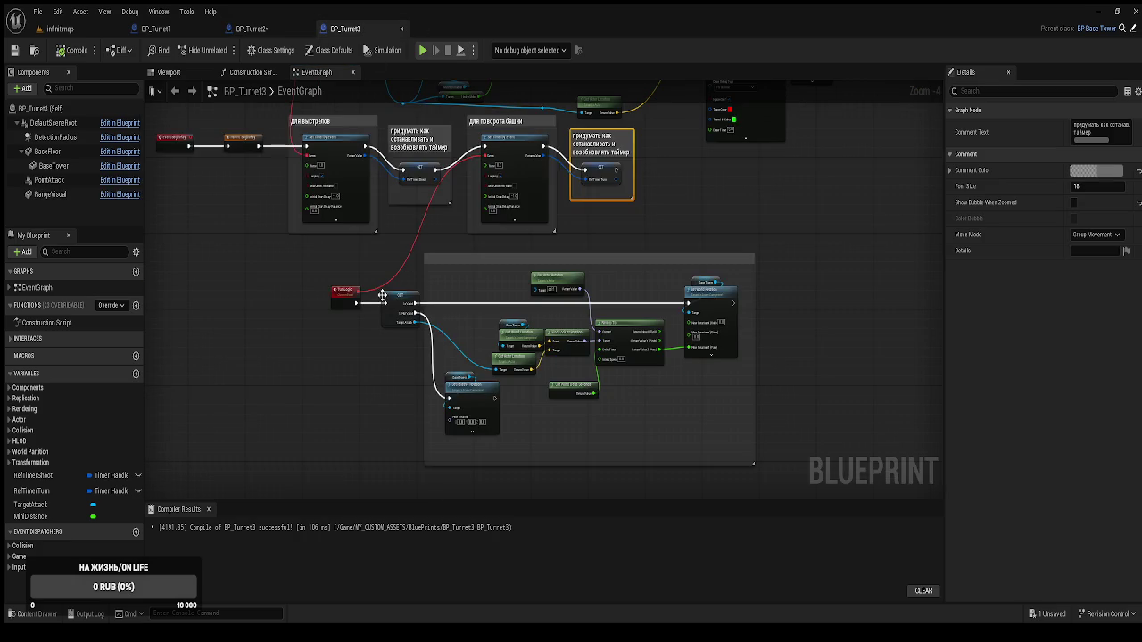
pyautogui.scroll(5, 250, 152)
pyautogui.click(401, 187)
pyautogui.write('0.')
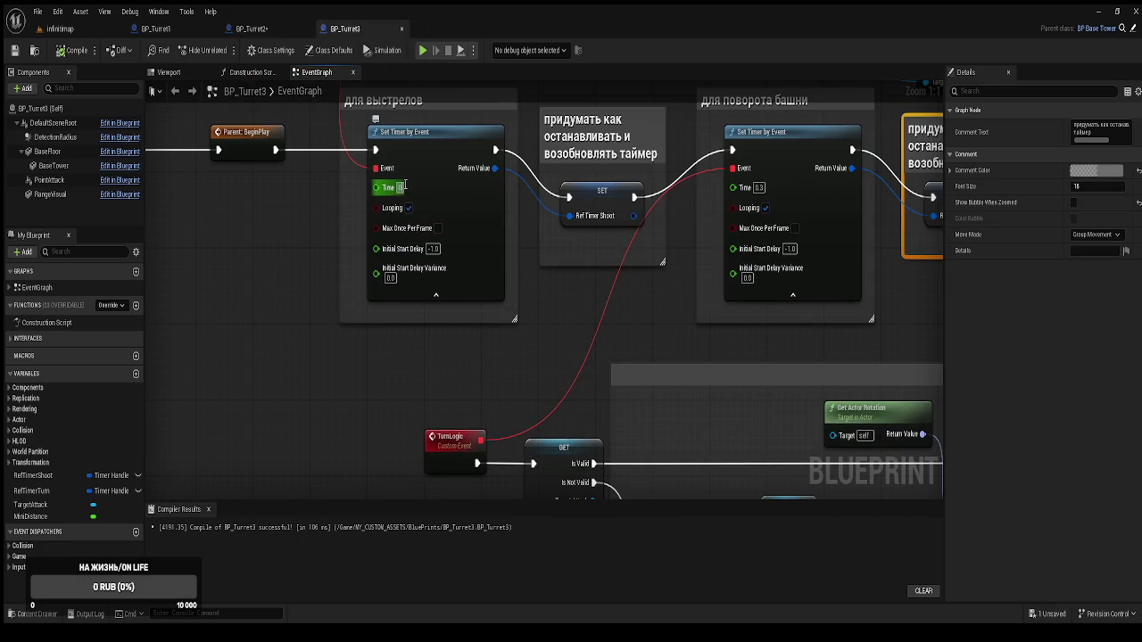
pyautogui.write('45')
pyautogui.press('Return')
pyautogui.moveTo(353, 268); pyautogui.dragTo(342, 310)
pyautogui.click(73, 50)
# Place Tower 3 on the right-lane slot and fly the free camera along the path
pyautogui.click(72, 33)
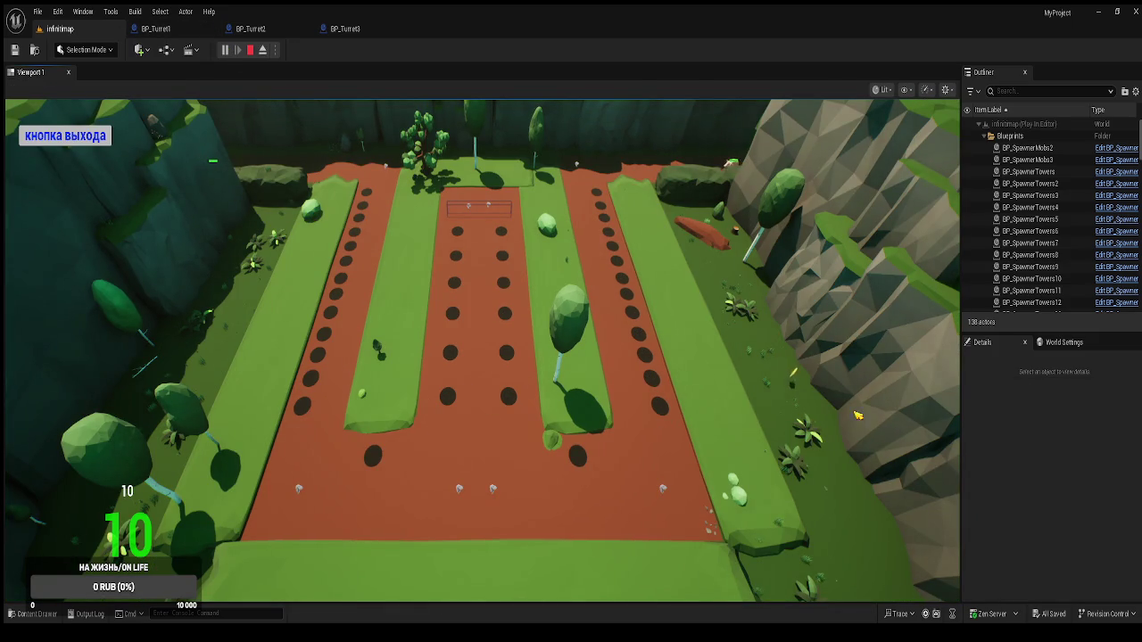
pyautogui.click(599, 195)
pyautogui.click(610, 414)
pyautogui.click(262, 50)
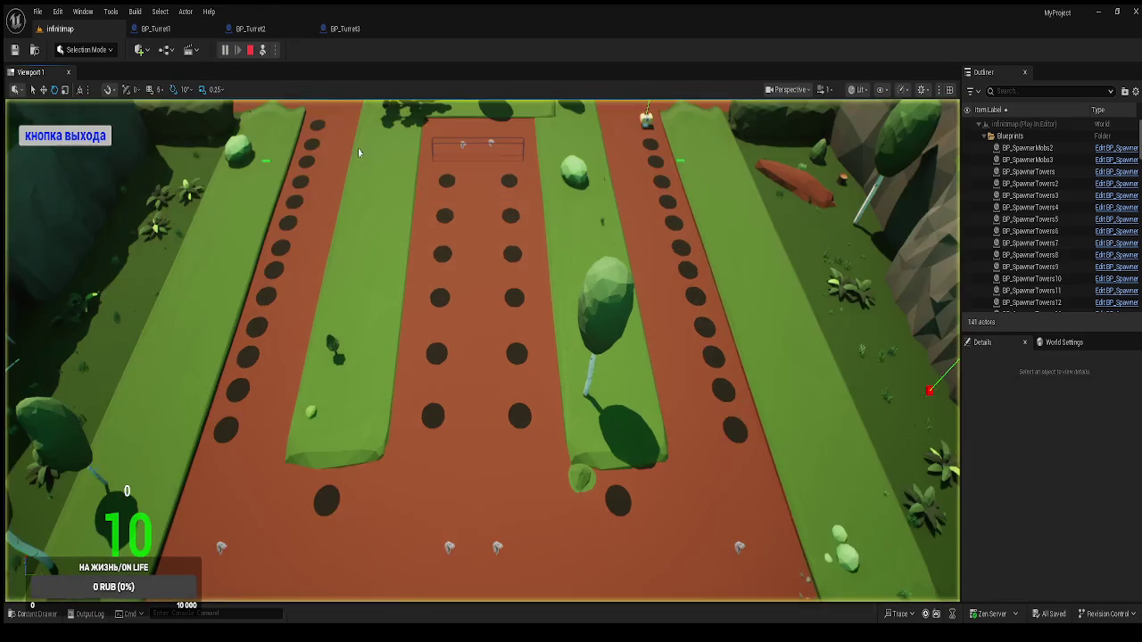
pyautogui.press('w')
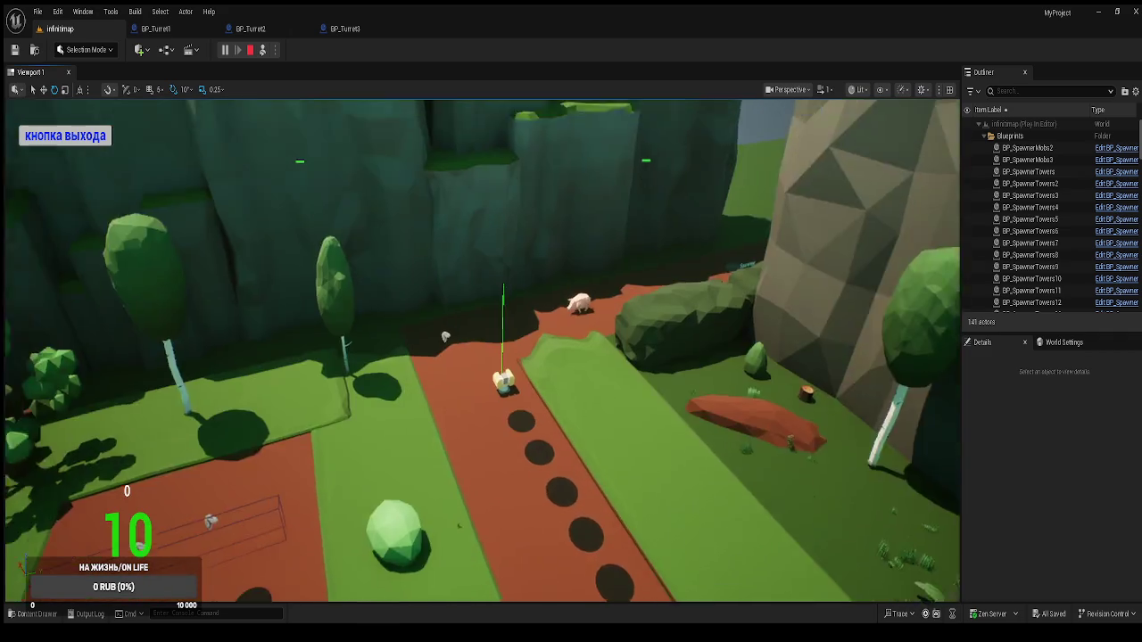
pyautogui.press('w')
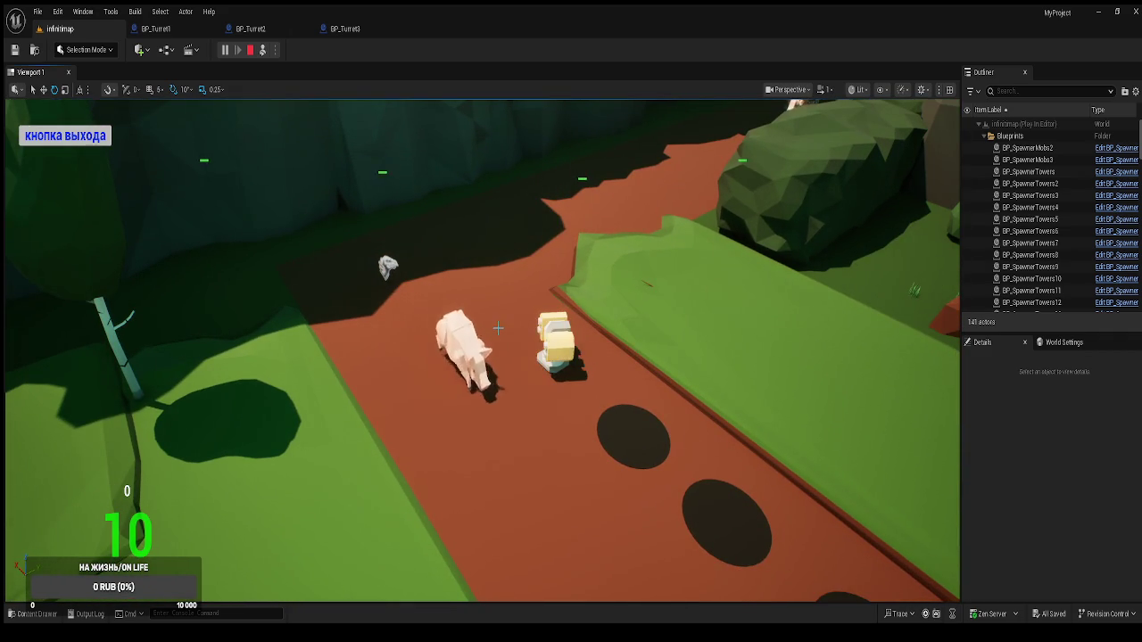
pyautogui.moveTo(598, 382); pyautogui.dragTo(290, 135)
pyautogui.click(250, 50)
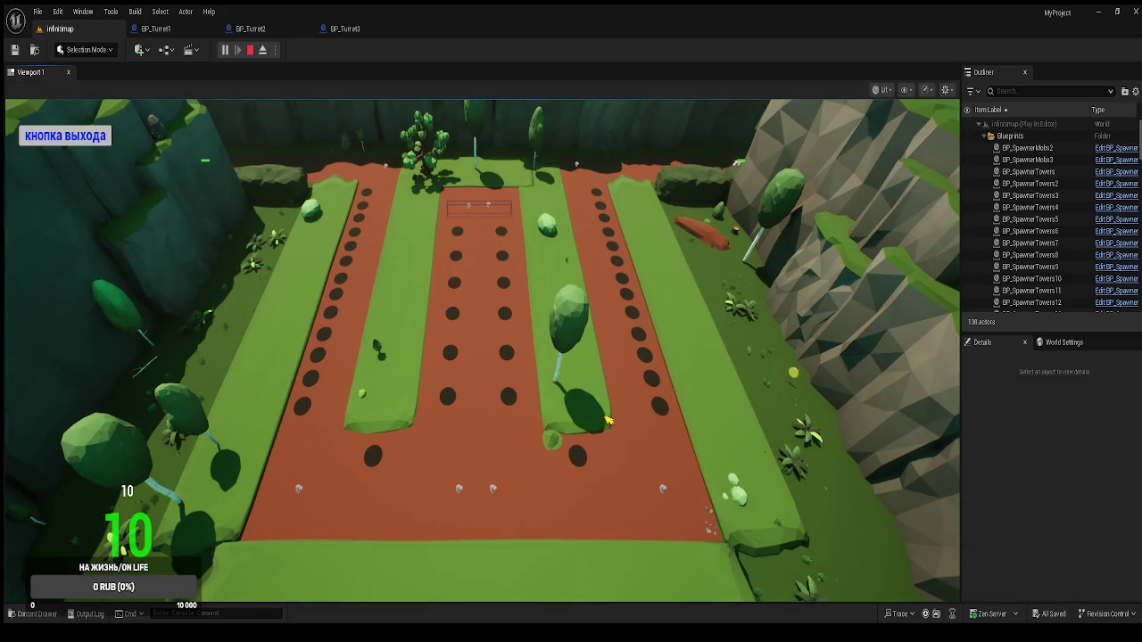
# Buy towers for two more path holes, watch an enemy from the free camera, then stop playing
pyautogui.click(603, 211)
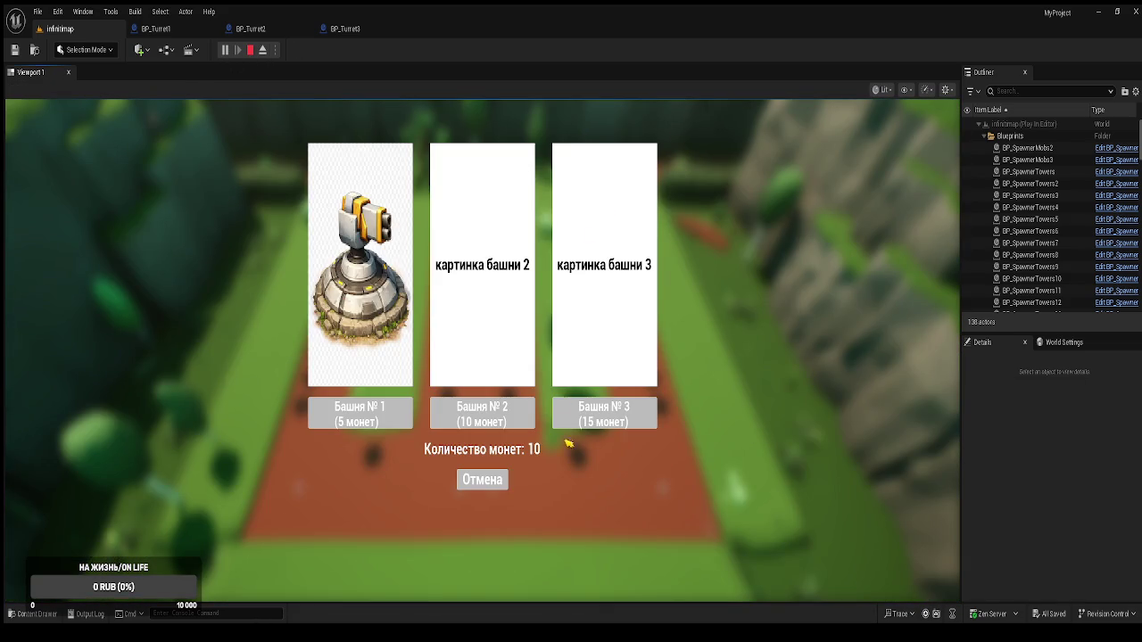
pyautogui.click(481, 477)
pyautogui.click(507, 396)
pyautogui.click(482, 412)
pyautogui.click(448, 395)
pyautogui.click(494, 410)
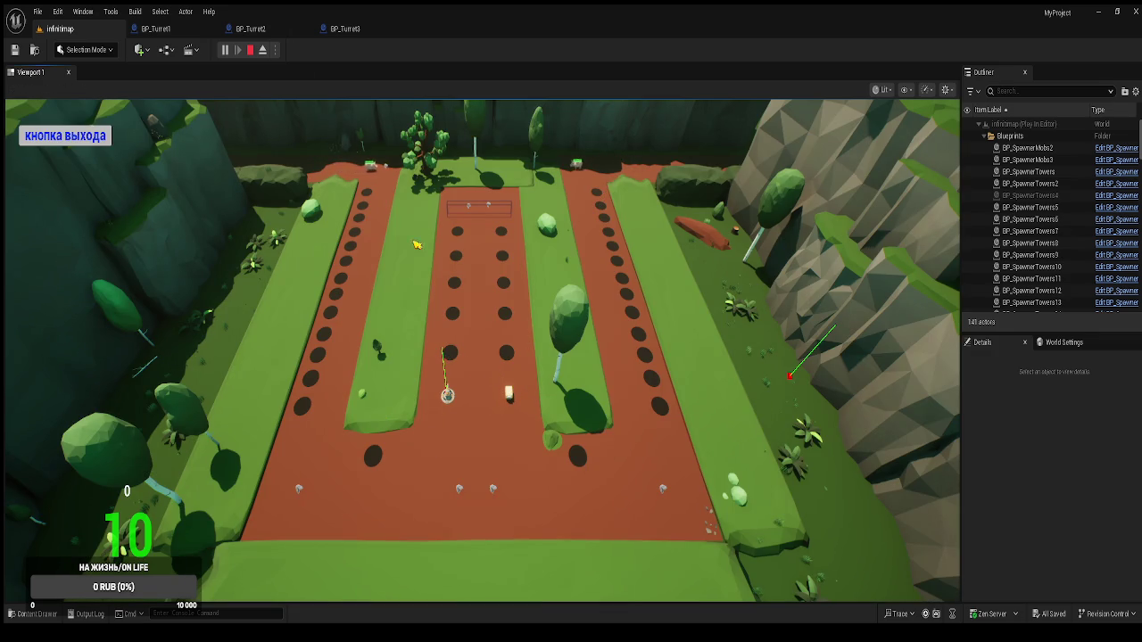
pyautogui.click(263, 49)
pyautogui.moveTo(413, 236)
pyautogui.mouseDown()
pyautogui.moveTo(414, 165)
pyautogui.moveTo(342, 138)
pyautogui.moveTo(384, 178)
pyautogui.mouseUp()
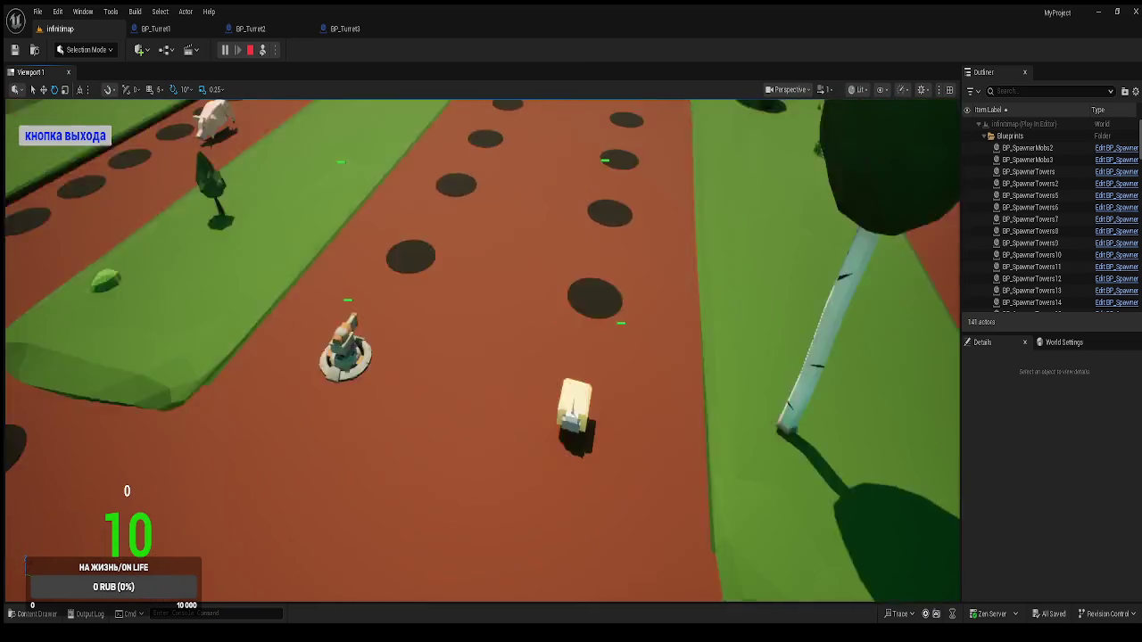
pyautogui.press('Escape')
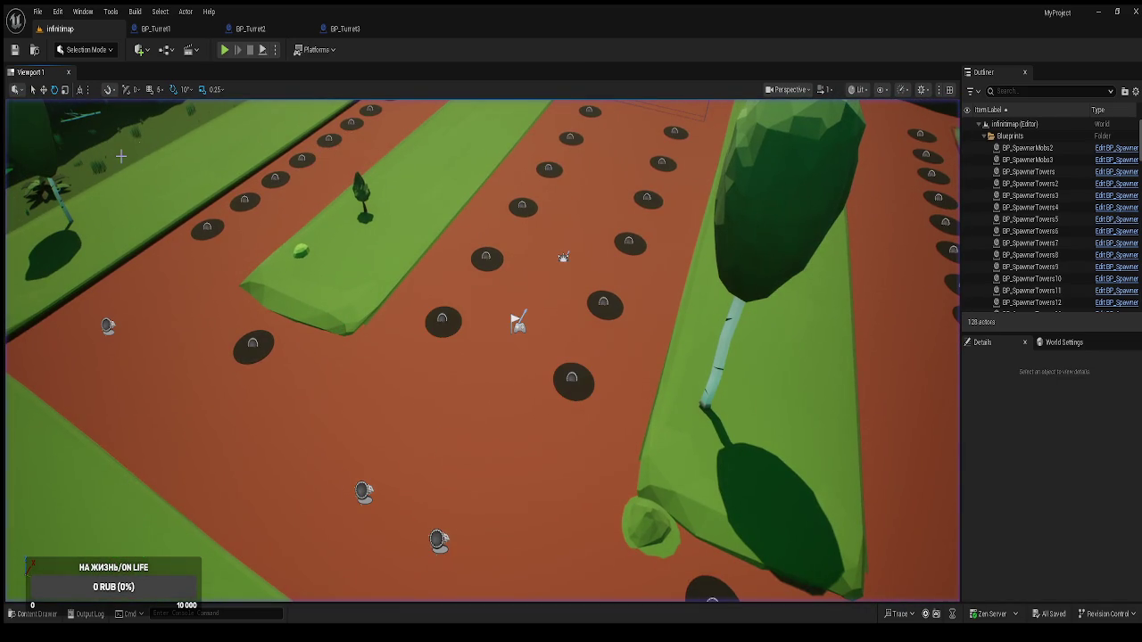
# Return to the level editor and open BP_BaseTower from the Blueprints folder
pyautogui.click(250, 29)
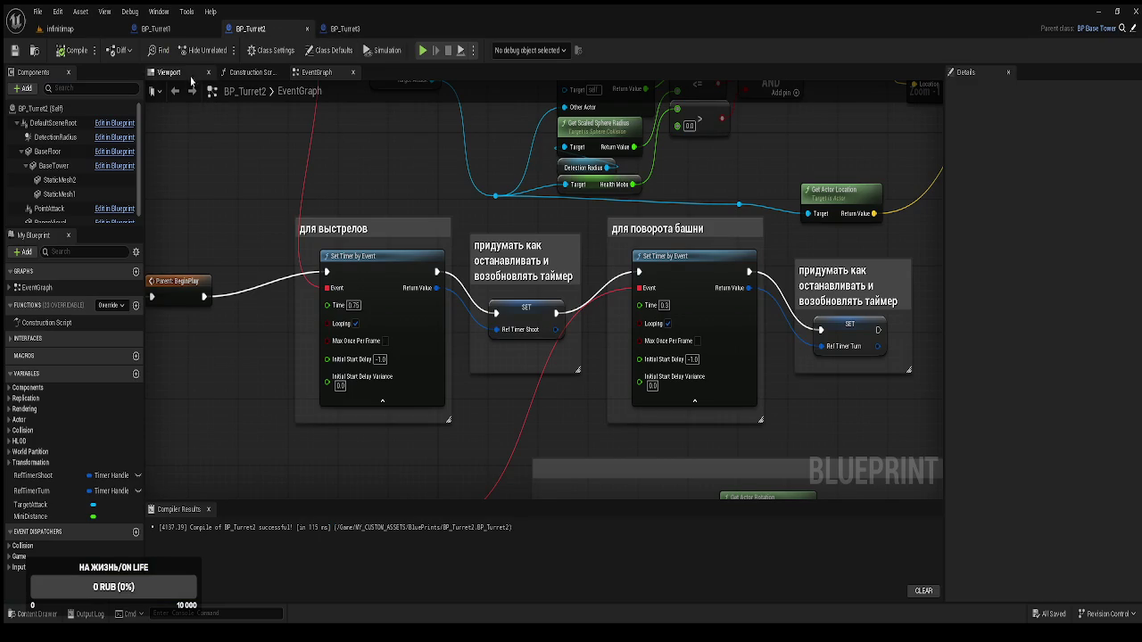
pyautogui.click(60, 29)
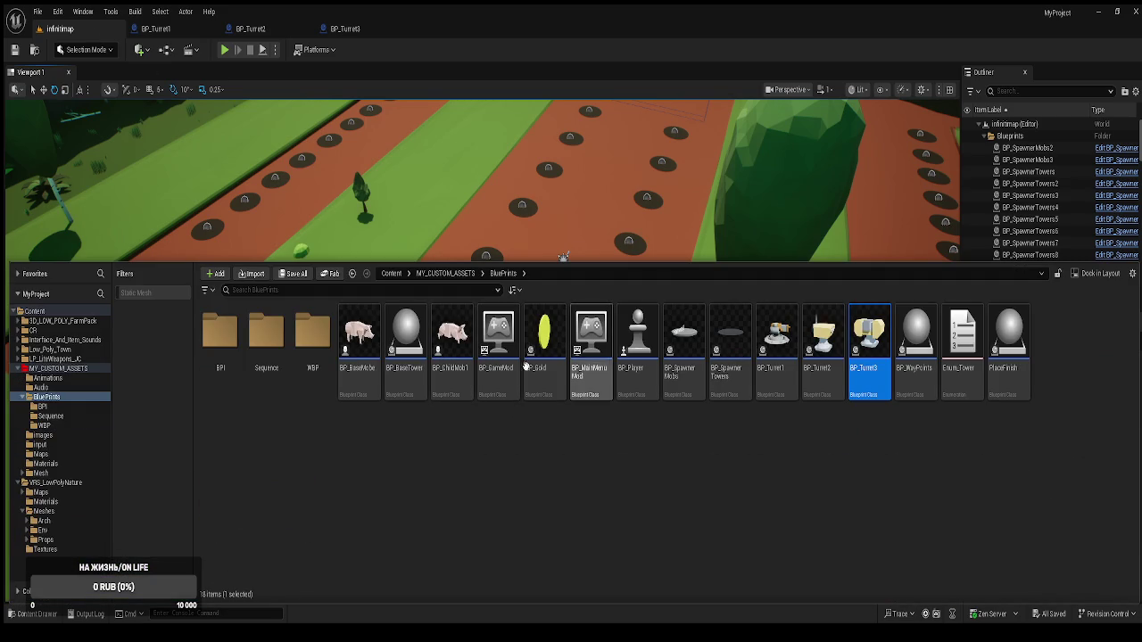
pyautogui.doubleClick(418, 375)
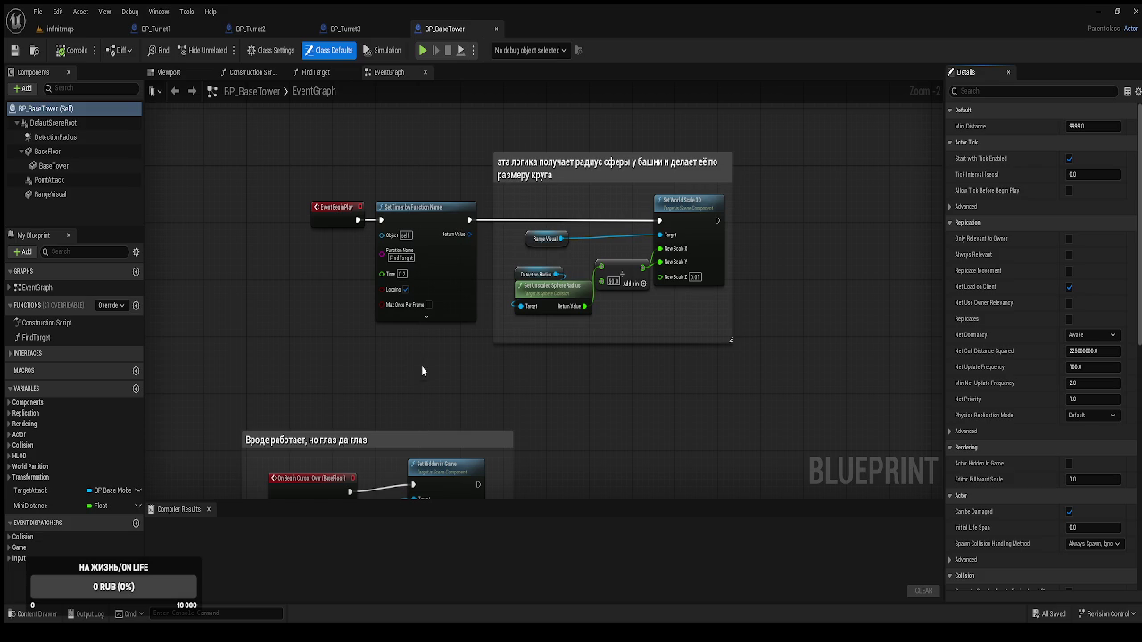
pyautogui.click(54, 30)
pyautogui.click(225, 49)
pyautogui.click(576, 451)
pyautogui.click(375, 414)
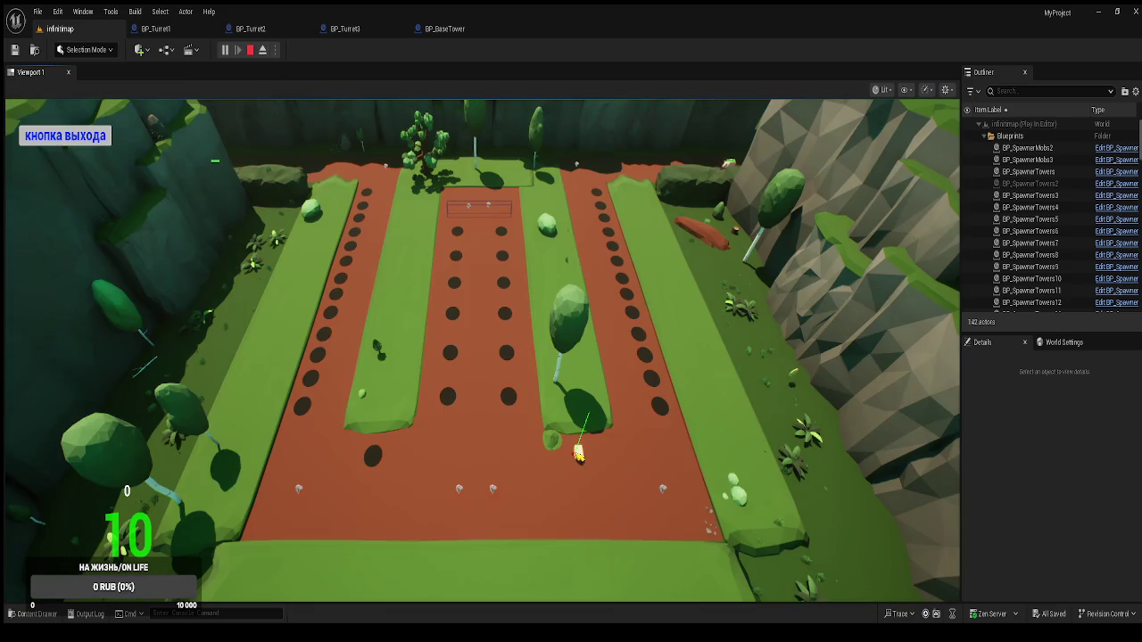
pyautogui.click(373, 455)
pyautogui.click(369, 413)
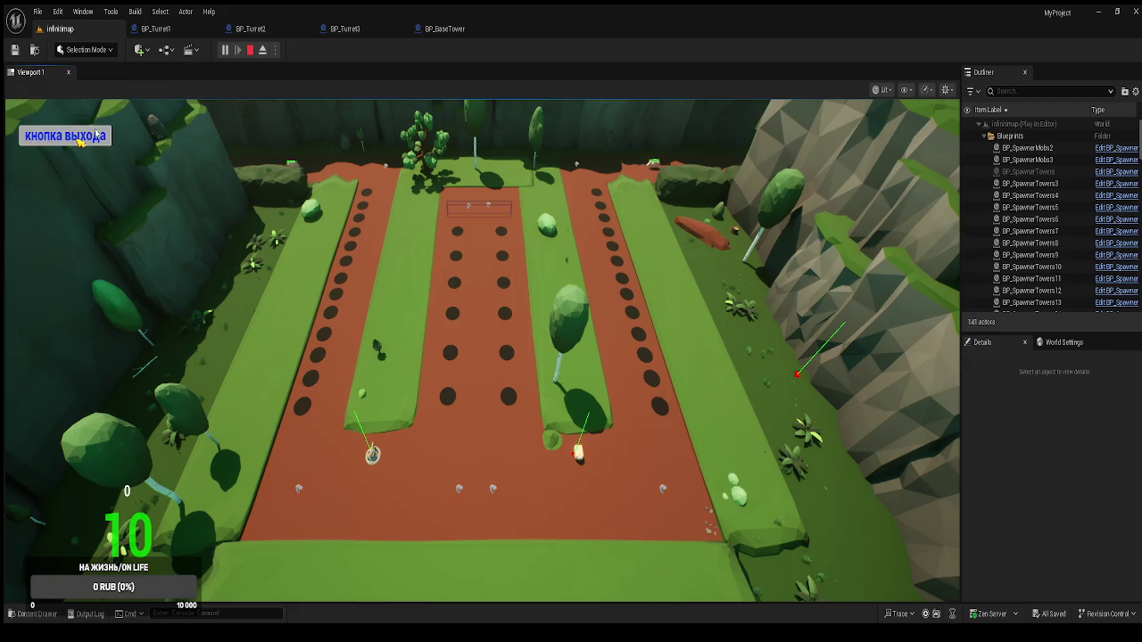
pyautogui.press('Escape')
pyautogui.click(226, 50)
pyautogui.click(577, 456)
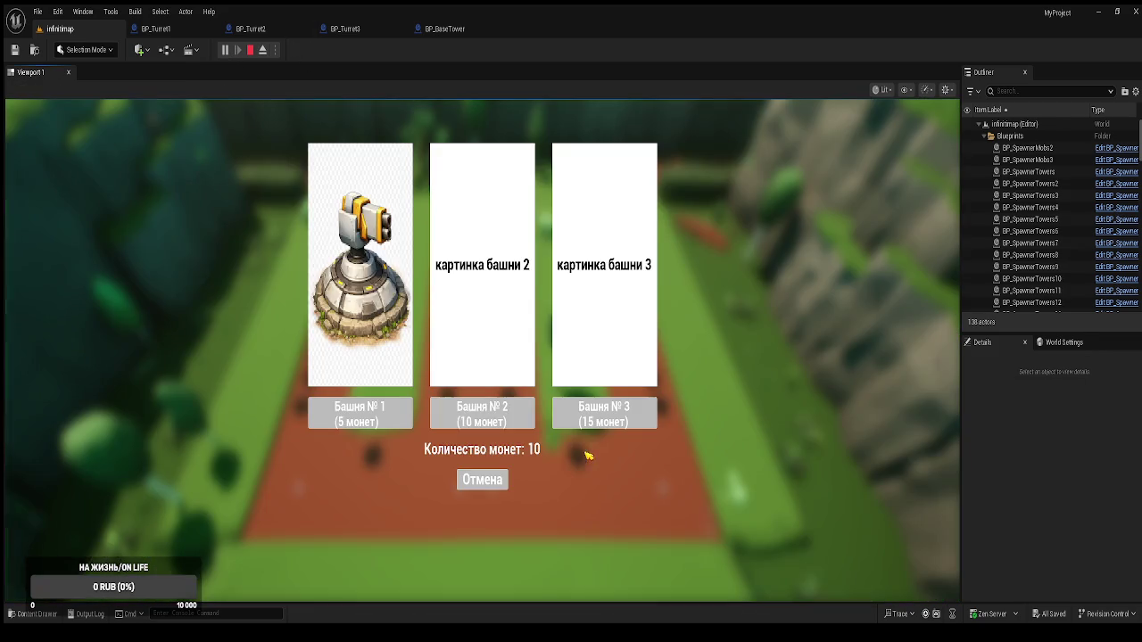
pyautogui.click(482, 412)
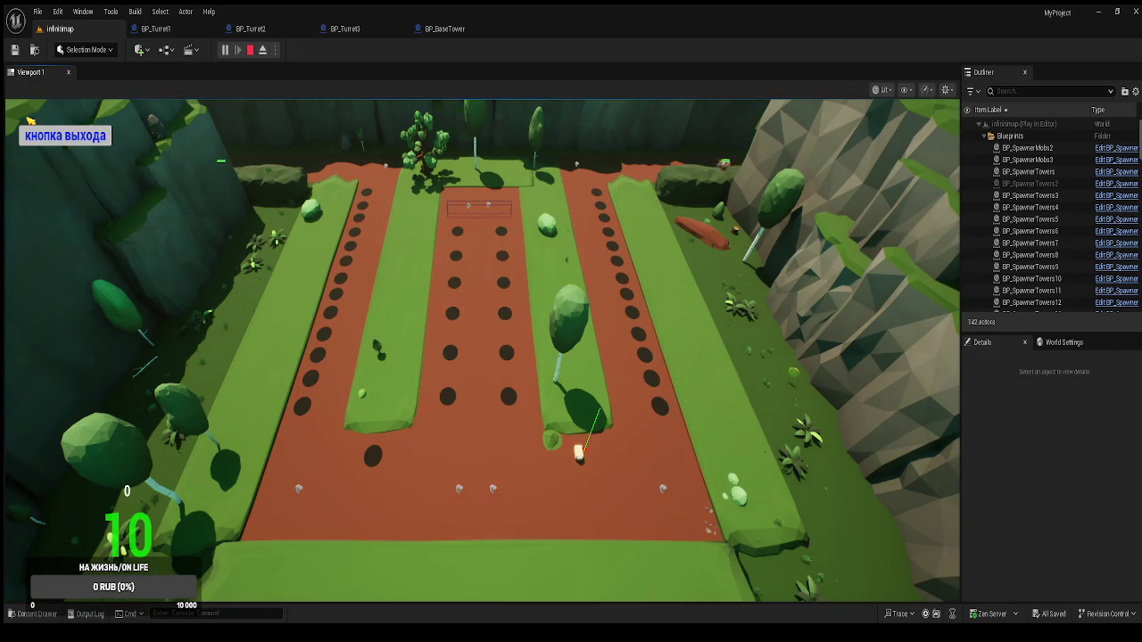
pyautogui.press('Escape')
pyautogui.click(444, 28)
pyautogui.scroll(-3, 402, 312)
pyautogui.scroll(3, 402, 312)
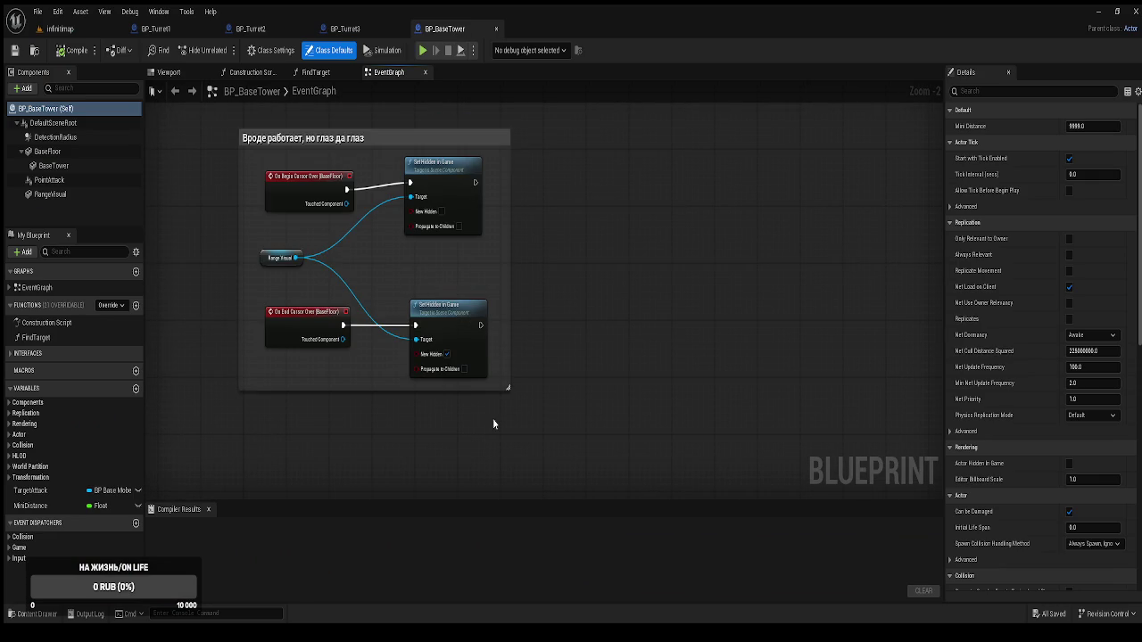
# Frame BP_Turret1's DetectionRadius sphere and compare the 3D previews of BP_BaseTower, BP_Turret2 and BP_Turret3
pyautogui.click(172, 29)
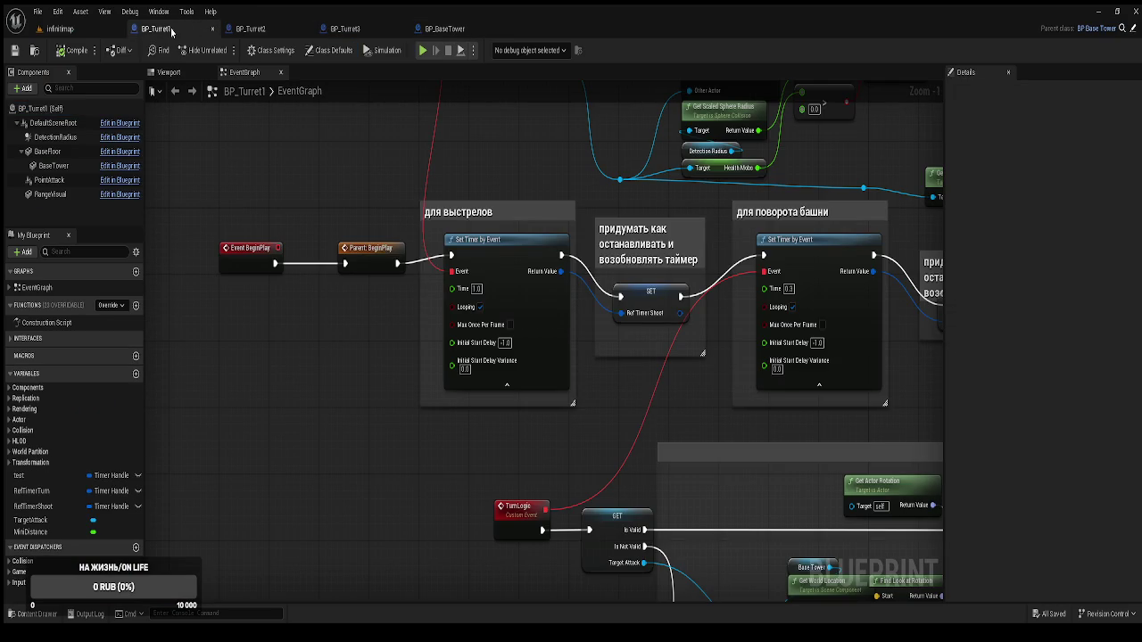
pyautogui.click(59, 139)
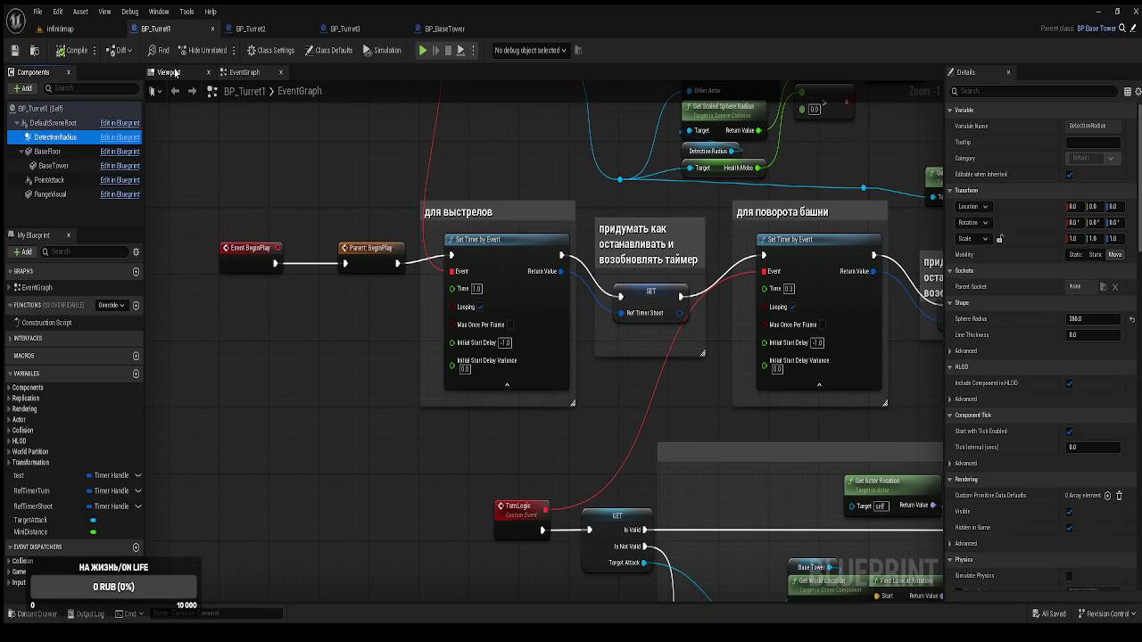
pyautogui.click(168, 71)
pyautogui.press('f')
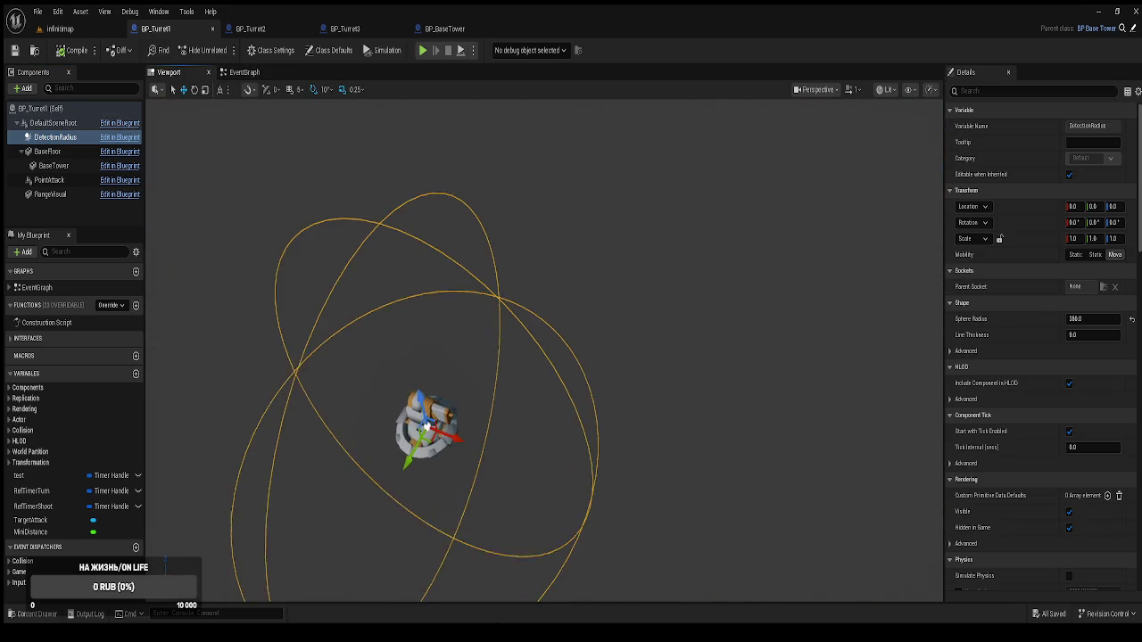
pyautogui.click(444, 28)
pyautogui.click(170, 72)
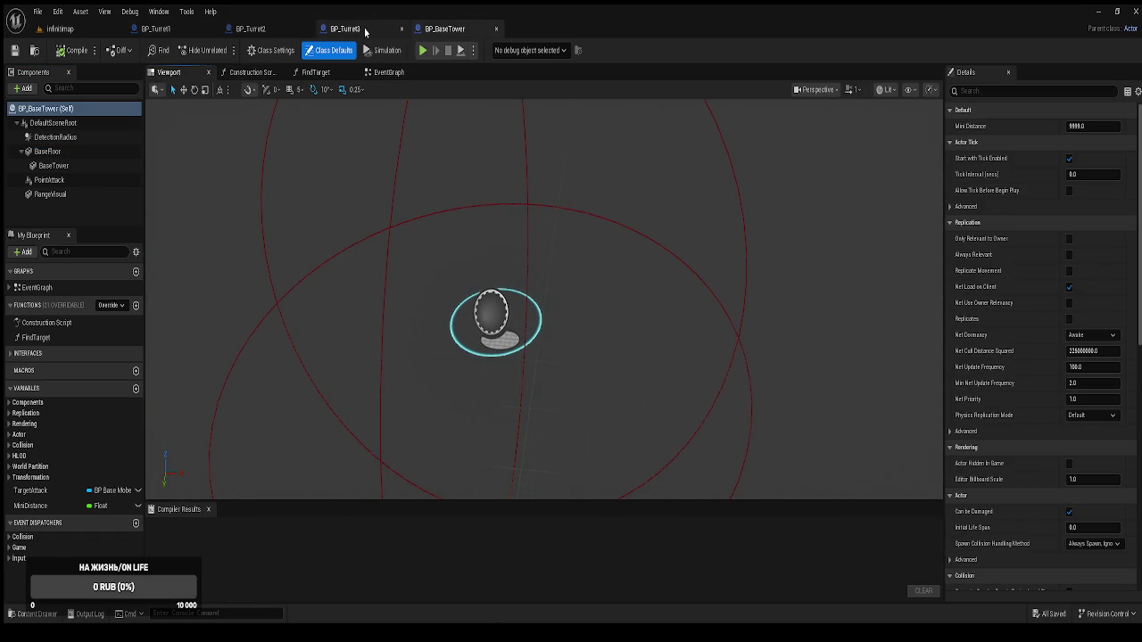
pyautogui.click(276, 30)
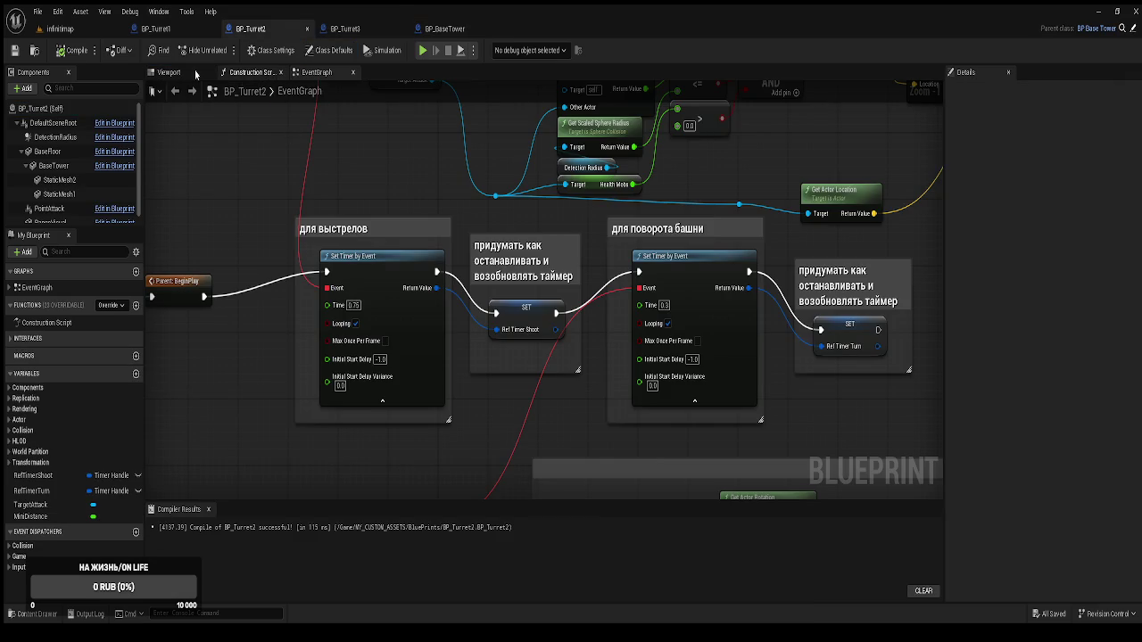
pyautogui.click(196, 74)
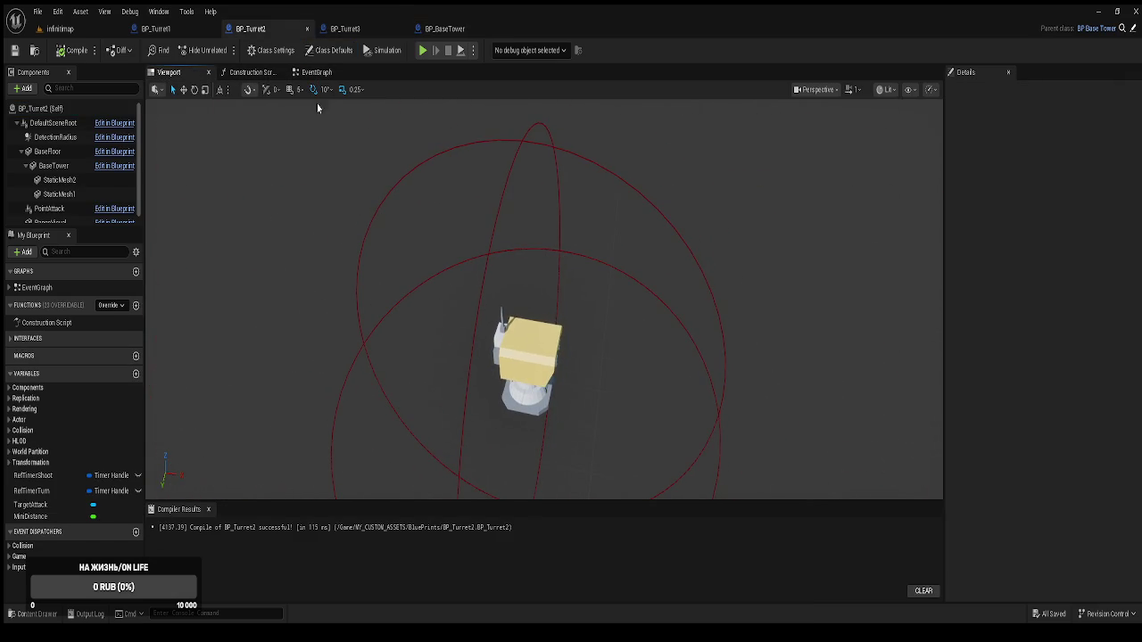
pyautogui.click(347, 30)
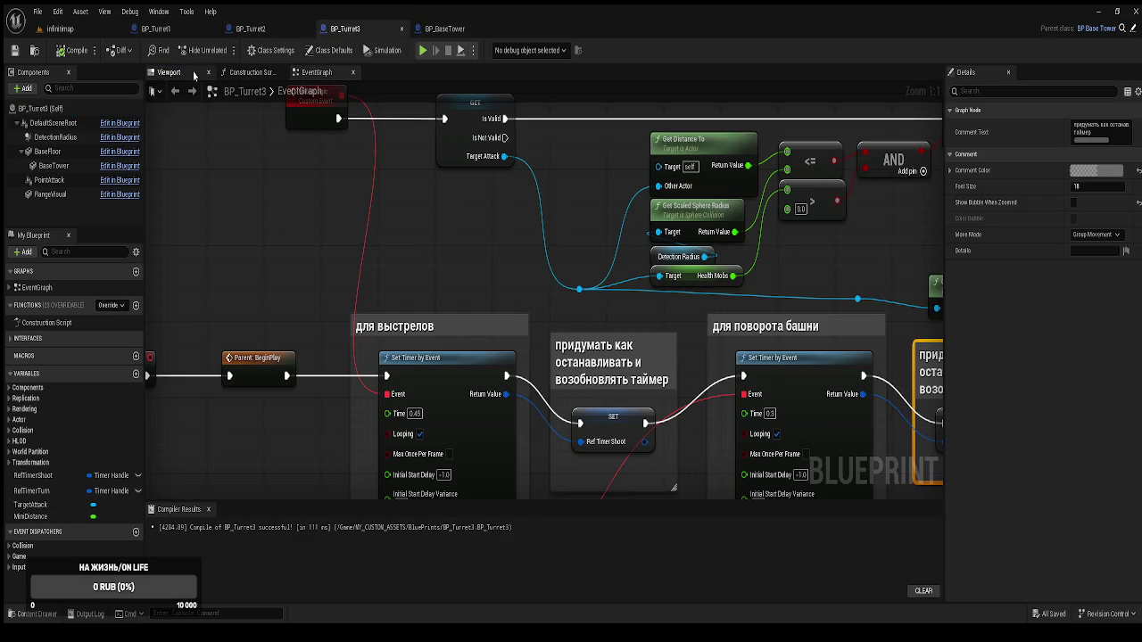
pyautogui.click(170, 72)
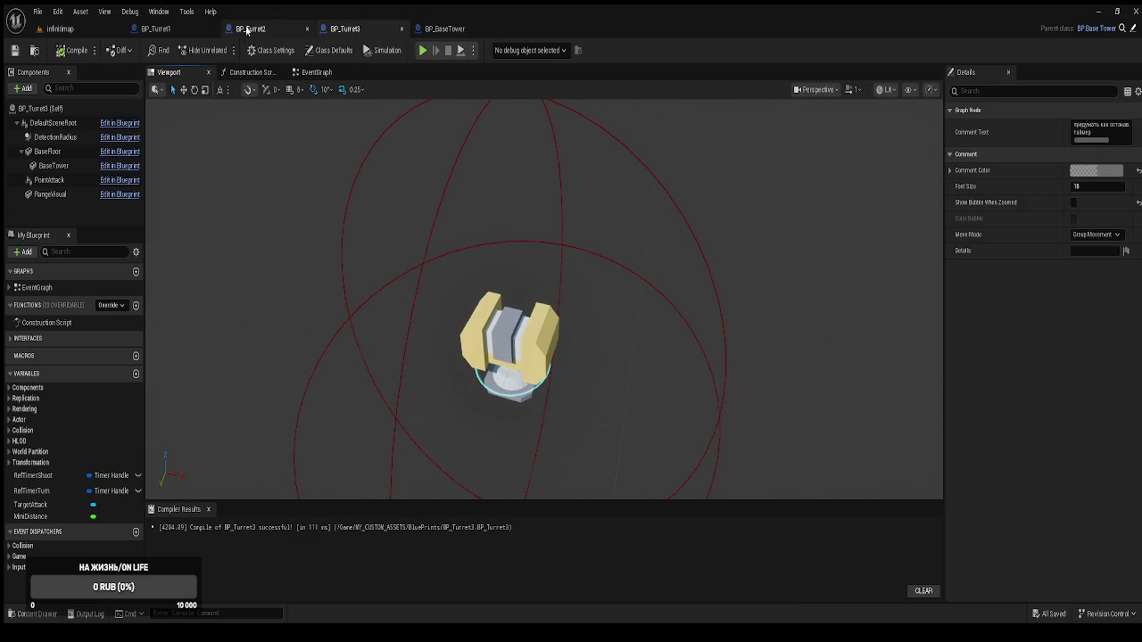
pyautogui.click(193, 30)
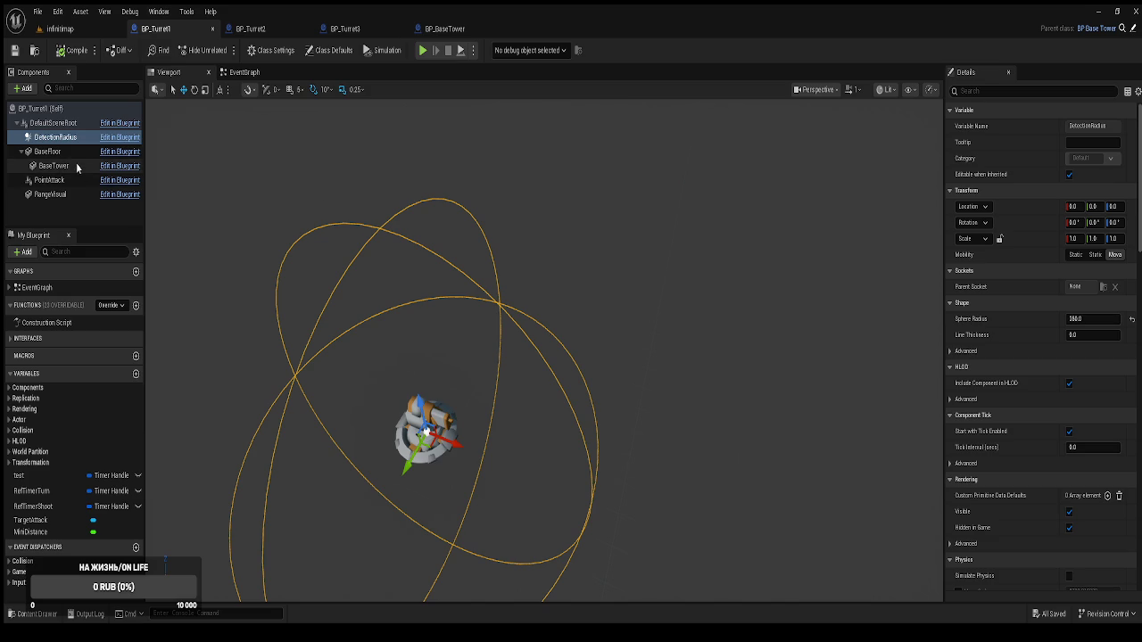
# Try moving BP_Turret1's radius sphere, undo the move, and bring up BP_BaseTower
pyautogui.moveTo(429, 428); pyautogui.dragTo(406, 285)
pyautogui.scroll(-5, 446, 337)
pyautogui.moveTo(446, 338); pyautogui.dragTo(415, 172)
pyautogui.hotkey('ctrl', 'z')
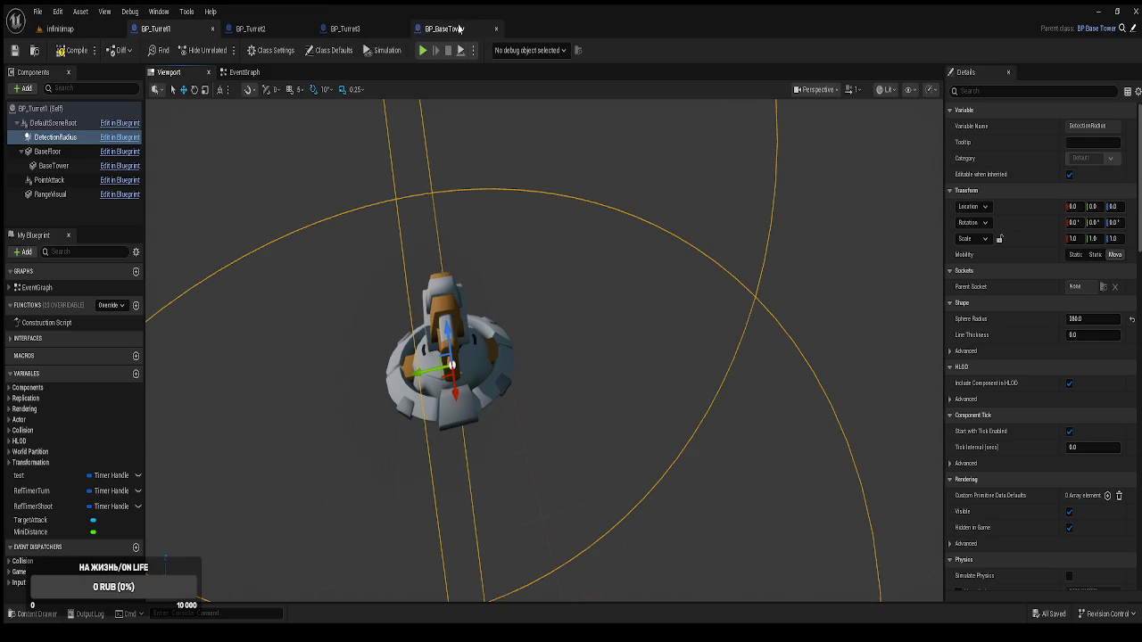
pyautogui.click(264, 33)
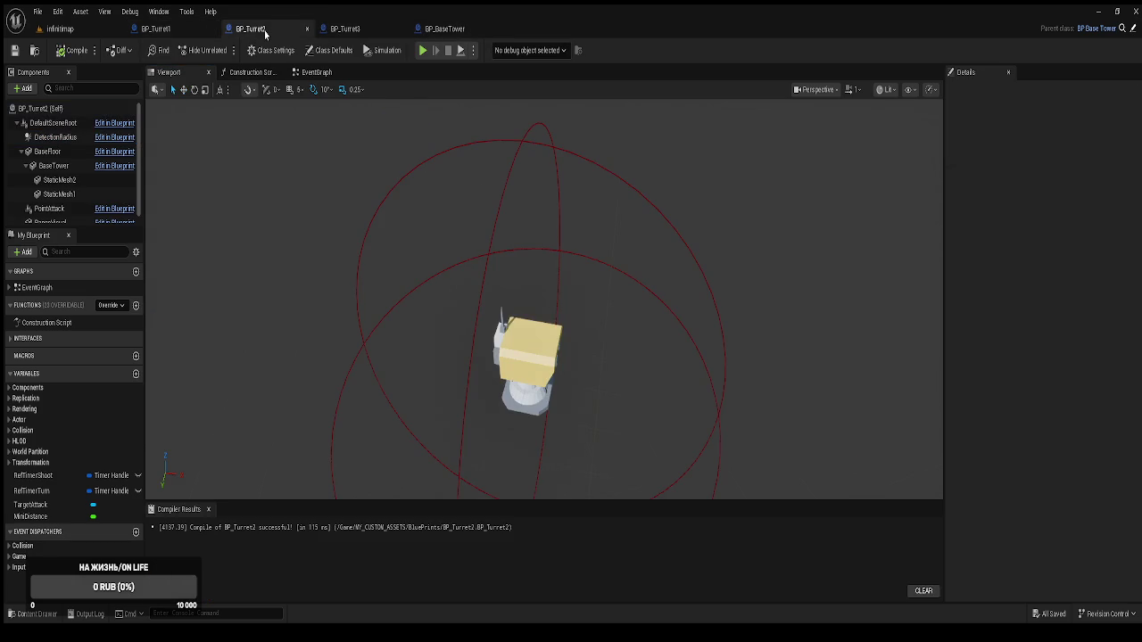
pyautogui.click(164, 32)
pyautogui.click(459, 32)
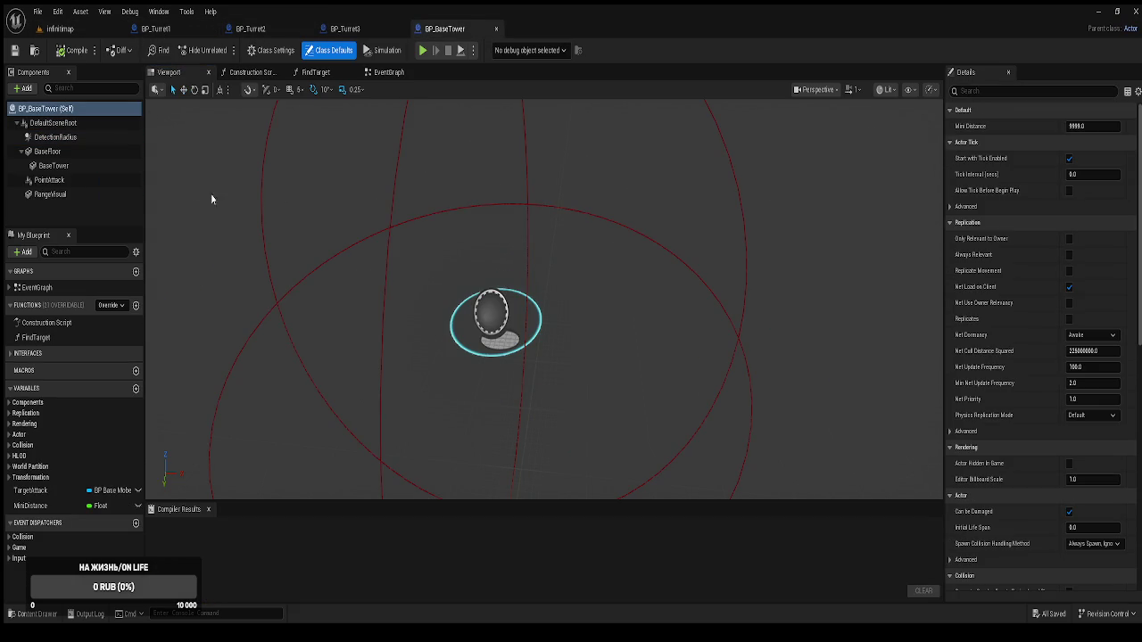
# Inspect BP_BaseTower's RangeVisual component details, then move on to BP_Turret2
pyautogui.click(52, 194)
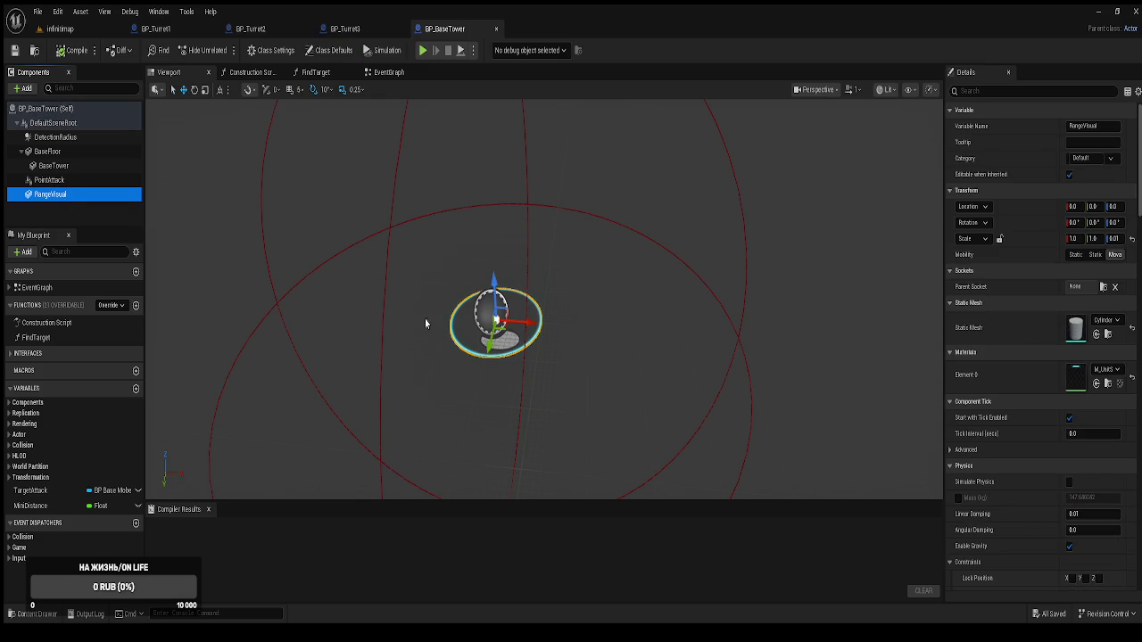
pyautogui.scroll(-10, 1084, 461)
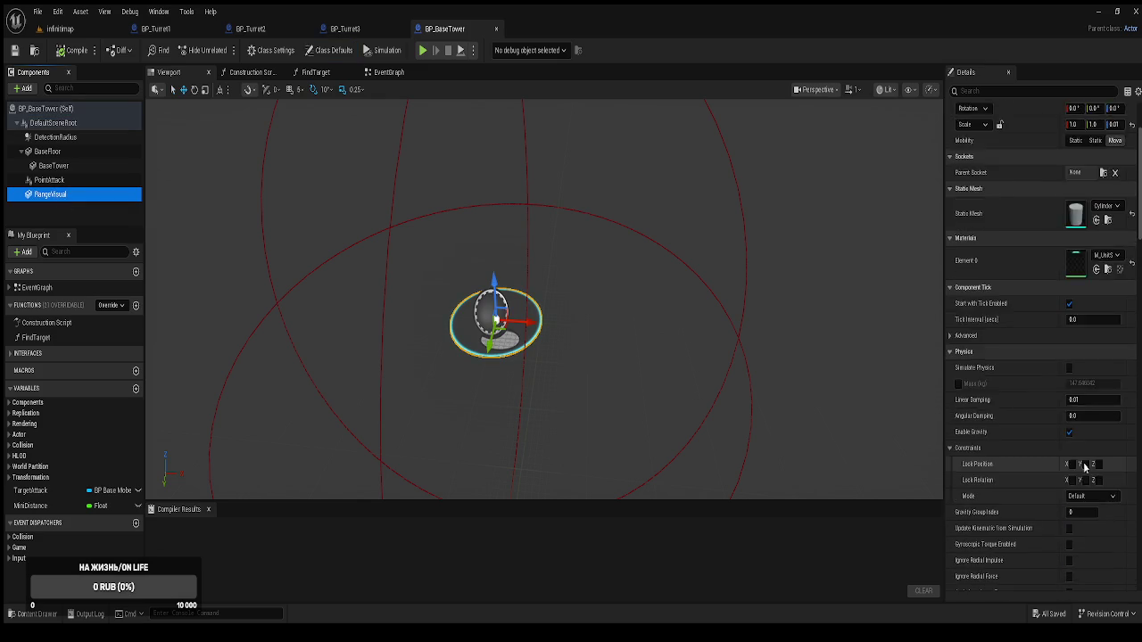
pyautogui.scroll(-10, 1082, 454)
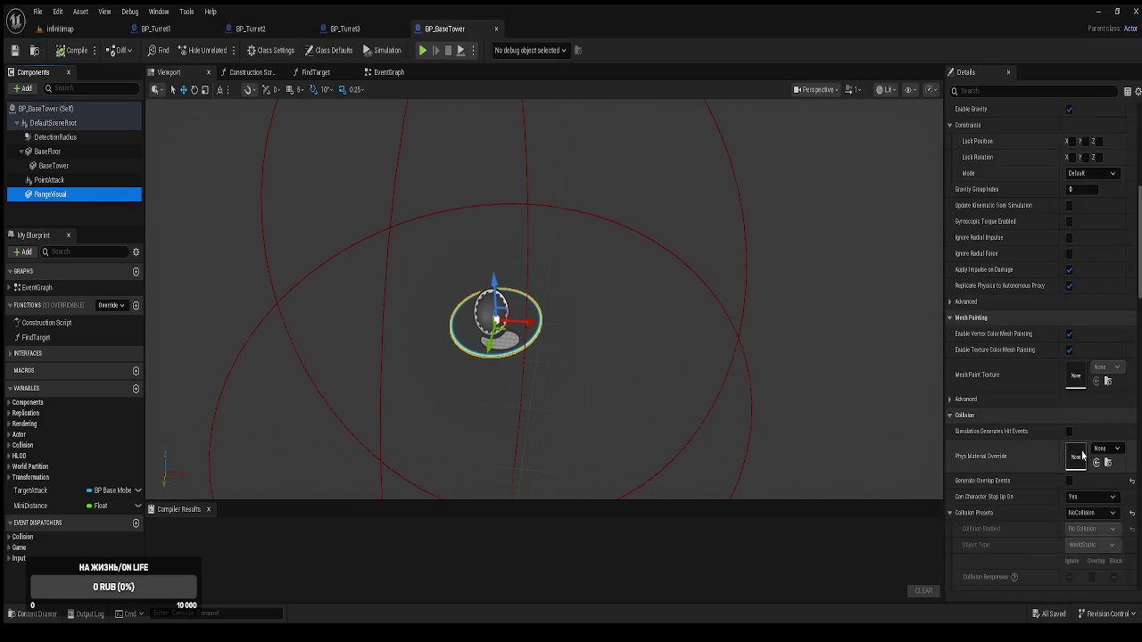
pyautogui.scroll(-12, 1020, 319)
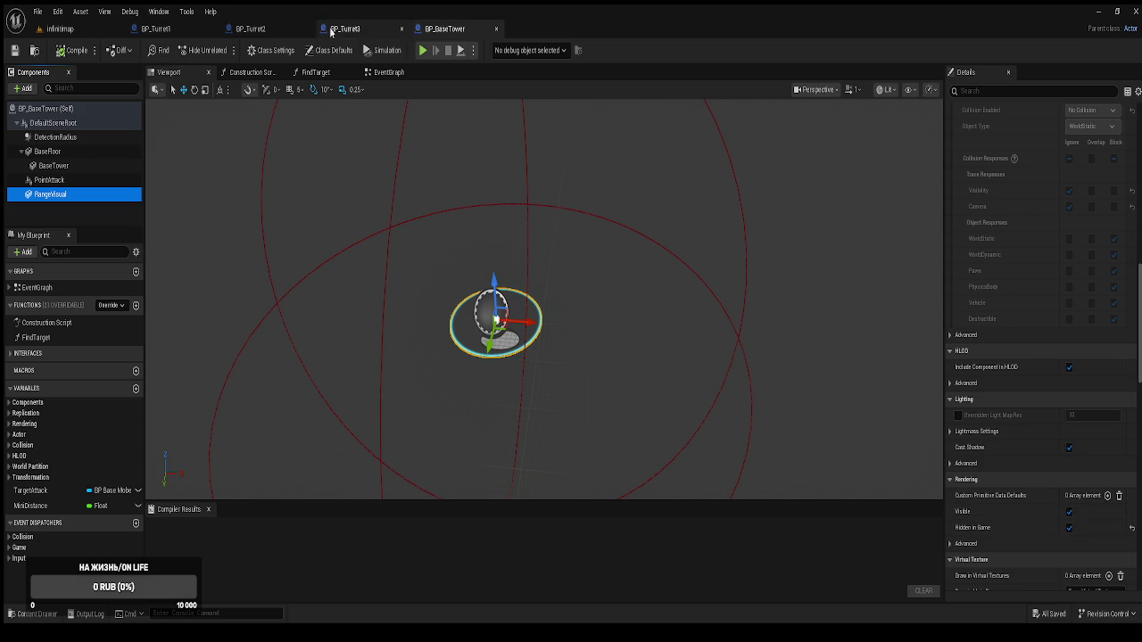
pyautogui.click(259, 30)
pyautogui.scroll(-1, 55, 206)
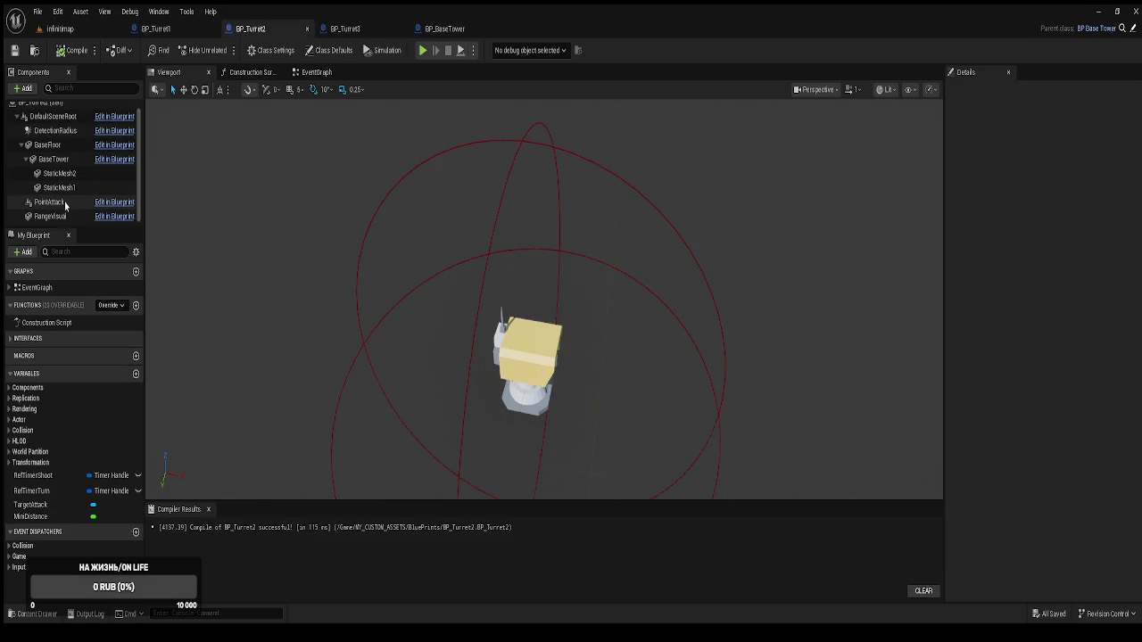
# Select BP_Turret2's RangeVisual component and tick Visible in its Rendering details
pyautogui.click(55, 205)
pyautogui.click(55, 217)
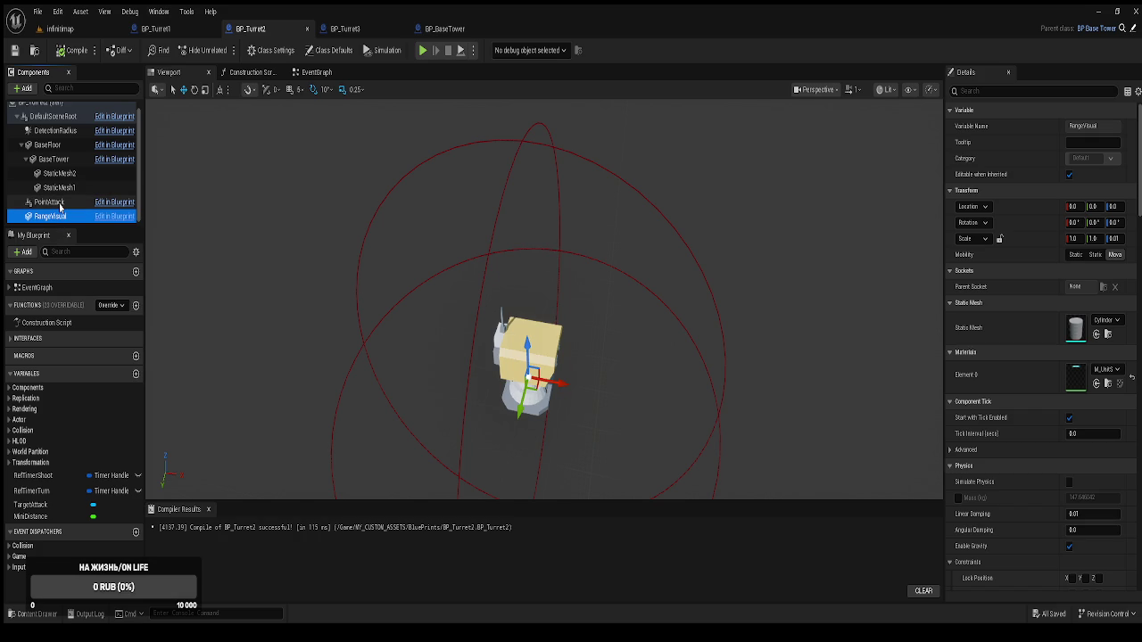
pyautogui.click(61, 204)
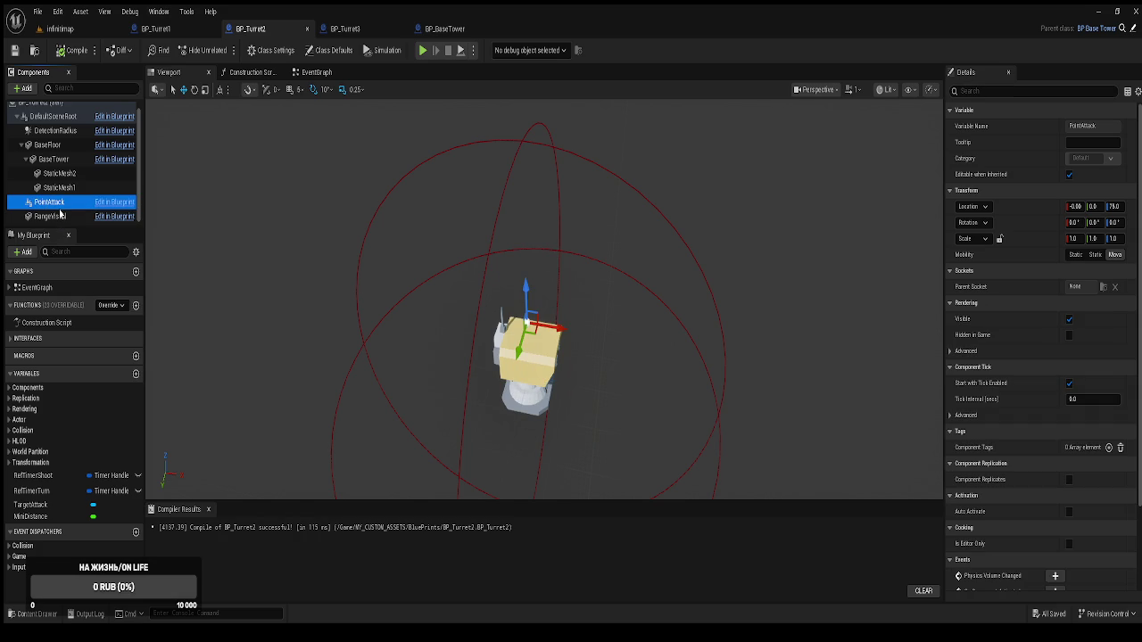
pyautogui.click(57, 217)
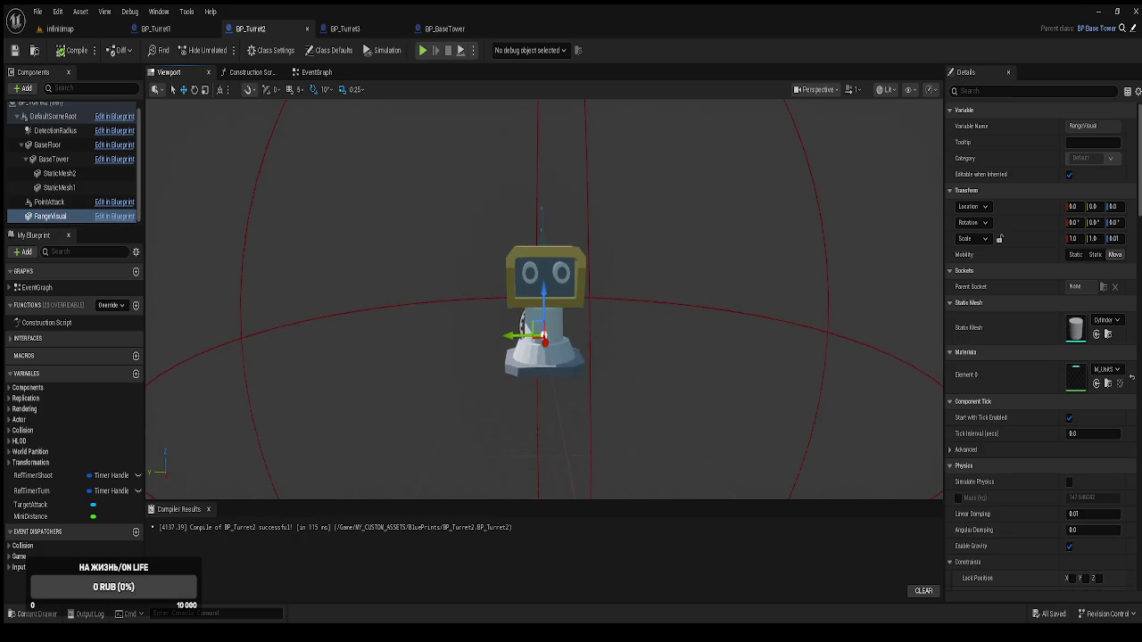
pyautogui.scroll(-3, 1097, 493)
pyautogui.scroll(-10, 1093, 486)
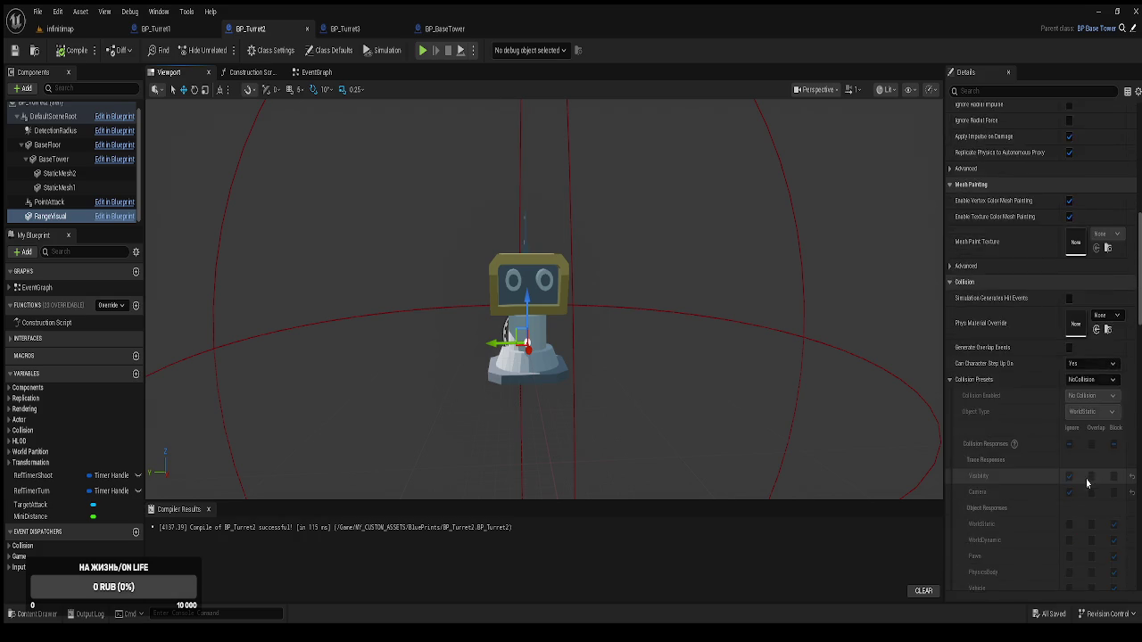
pyautogui.scroll(-3, 1083, 482)
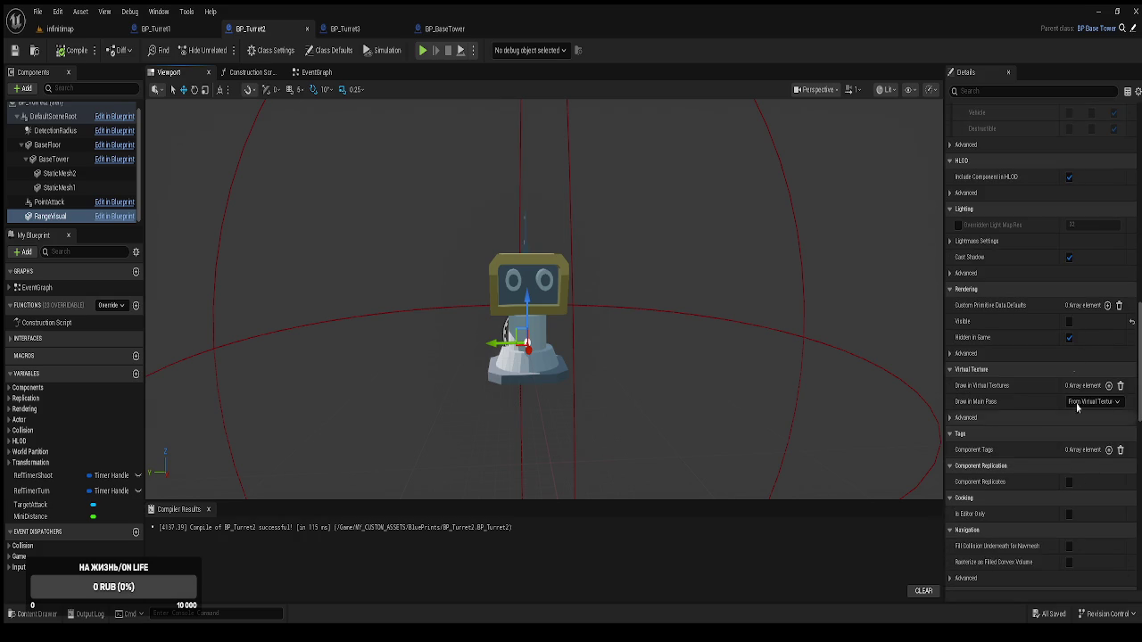
pyautogui.click(1069, 323)
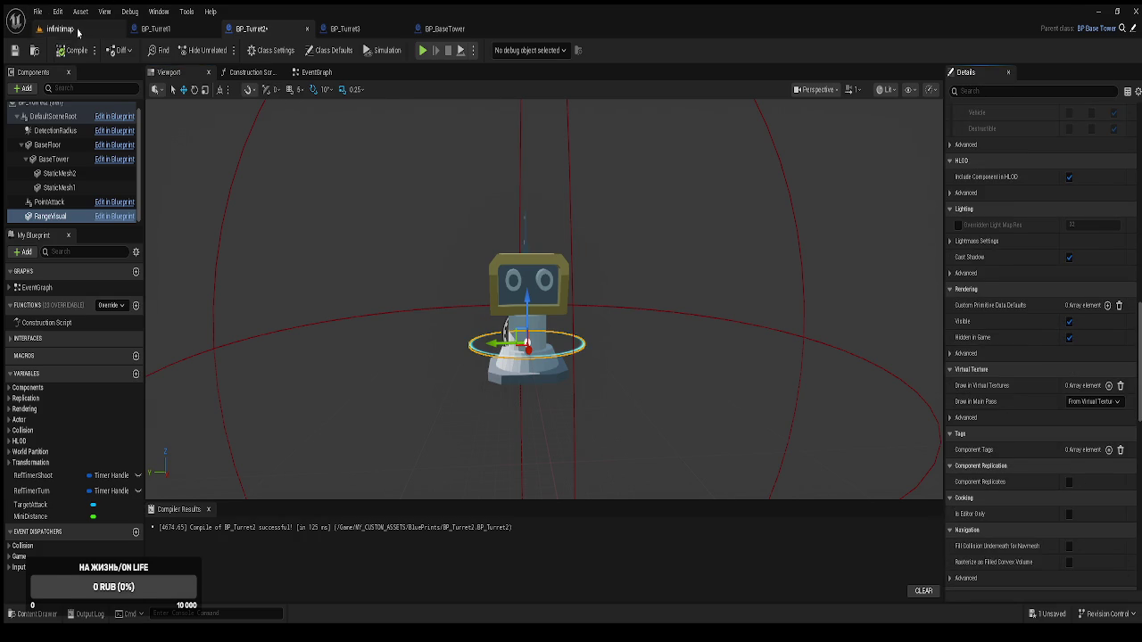
pyautogui.click(60, 29)
# Play the level, place a tower on a hole, show its range circle, then exit the game
pyautogui.click(226, 49)
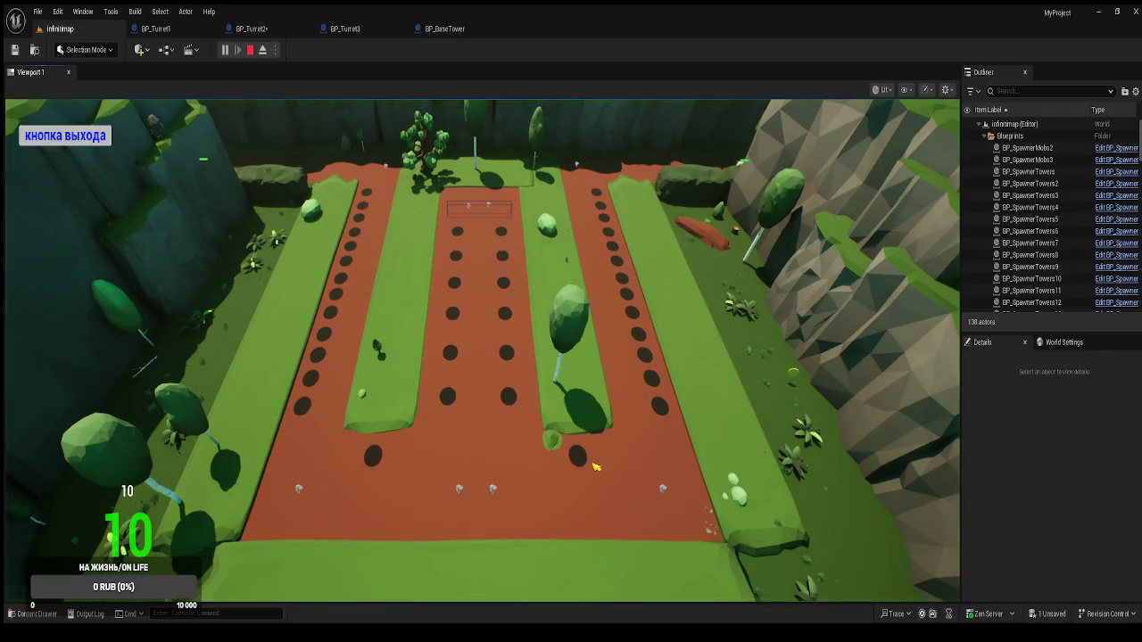
pyautogui.click(581, 459)
pyautogui.click(505, 422)
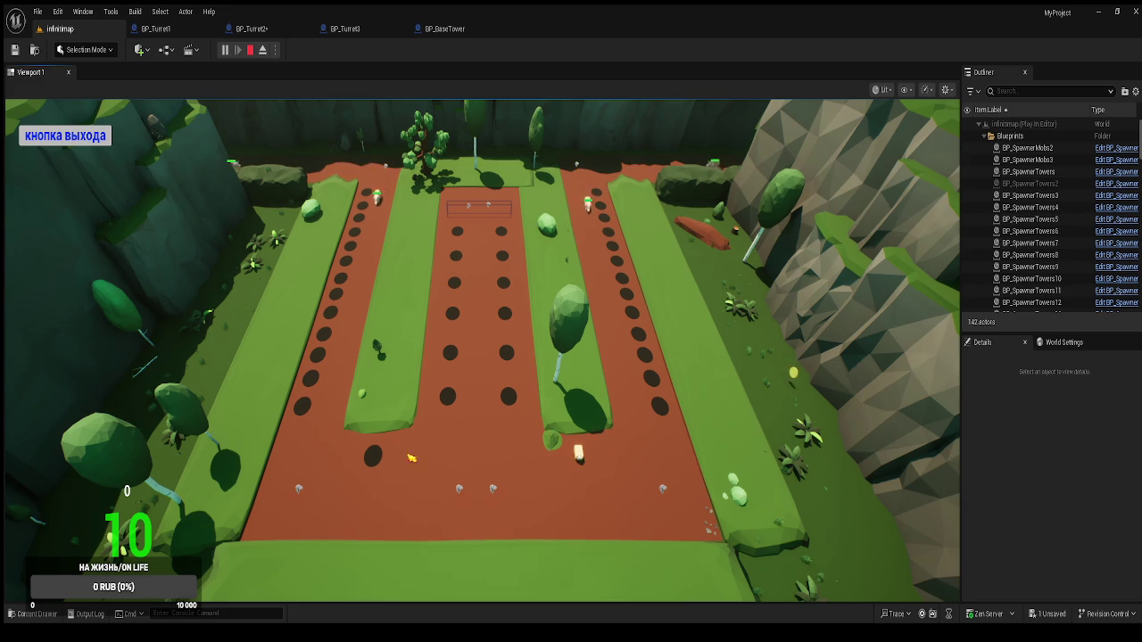
pyautogui.click(380, 458)
pyautogui.click(491, 483)
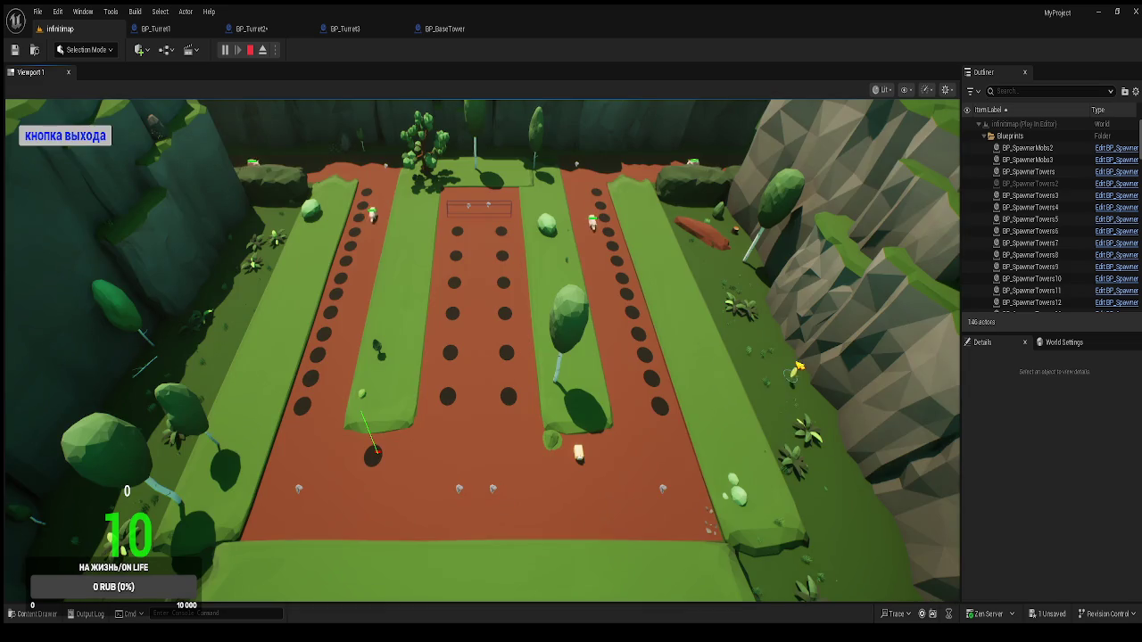
pyautogui.click(383, 456)
pyautogui.click(367, 421)
pyautogui.click(374, 454)
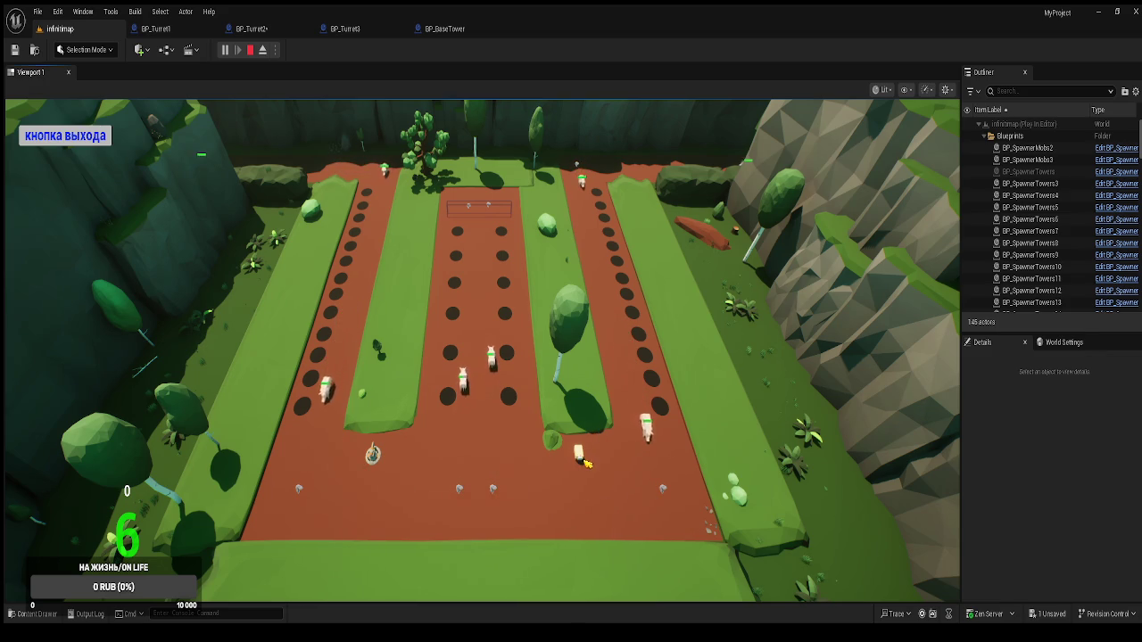
pyautogui.click(65, 135)
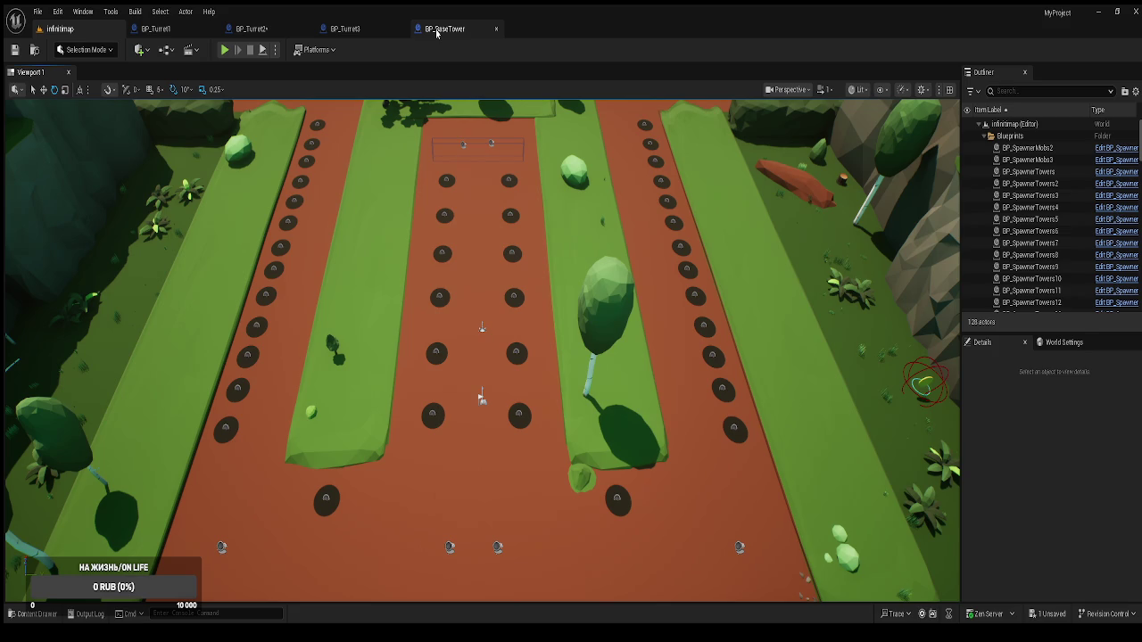
# Switch back to BP_Turret2 and compare the DetectionRadius sphere and RangeVisual ring settings
pyautogui.click(186, 31)
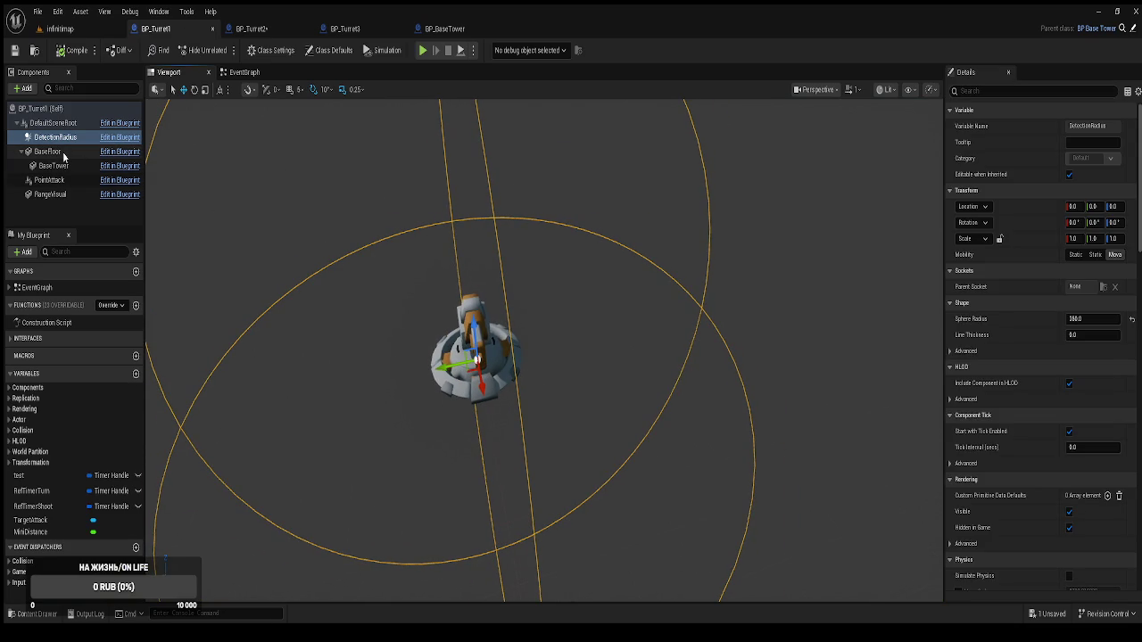
pyautogui.click(250, 28)
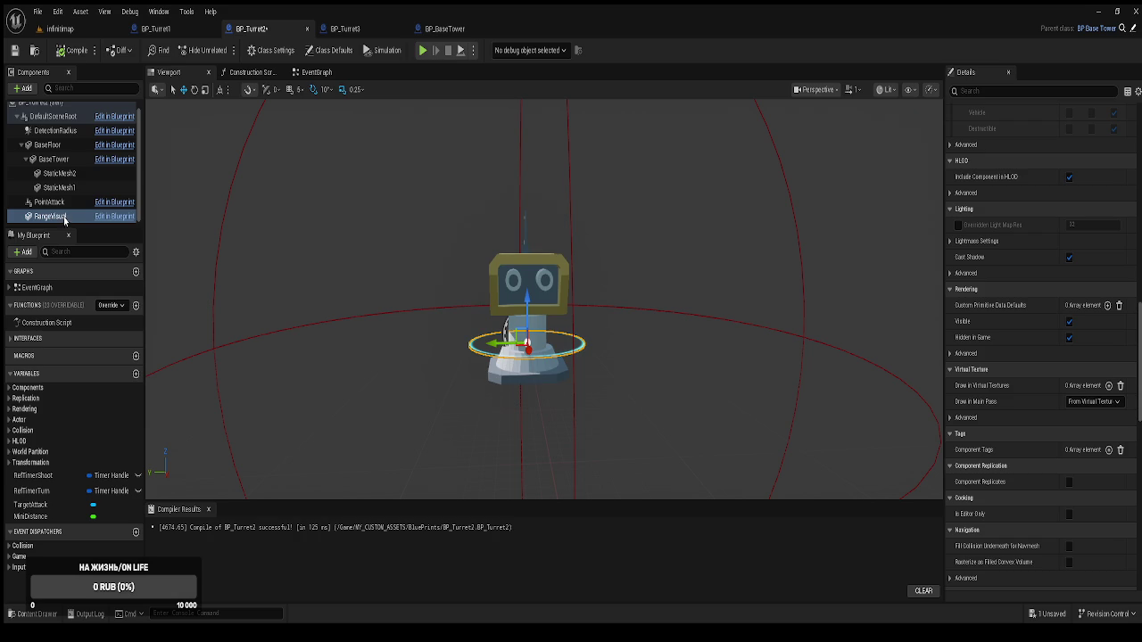
pyautogui.click(67, 130)
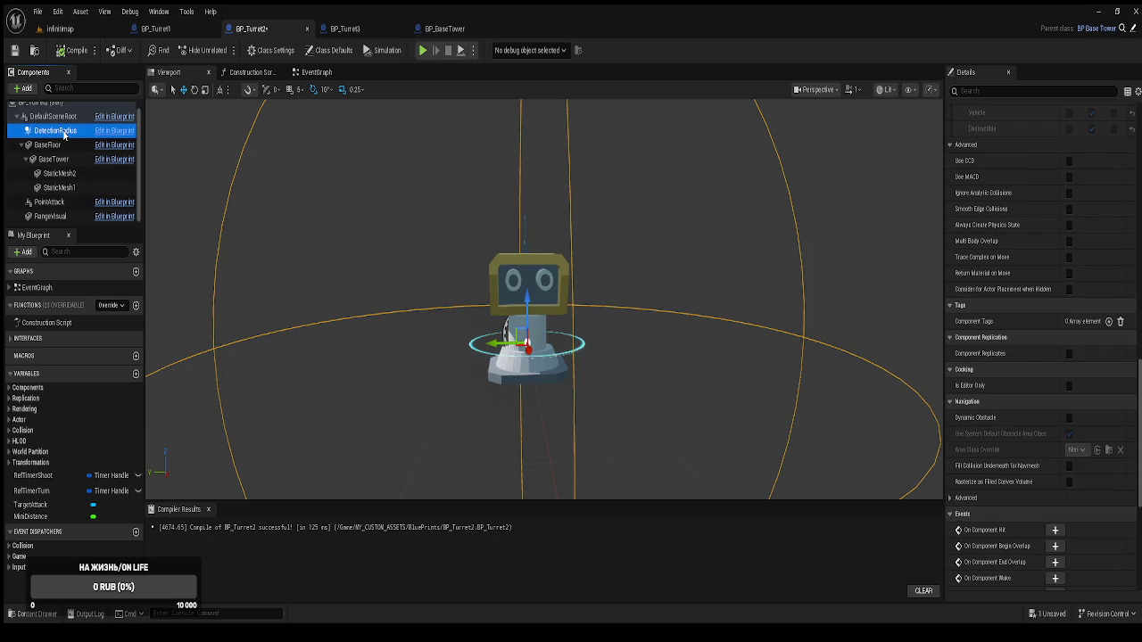
pyautogui.click(71, 218)
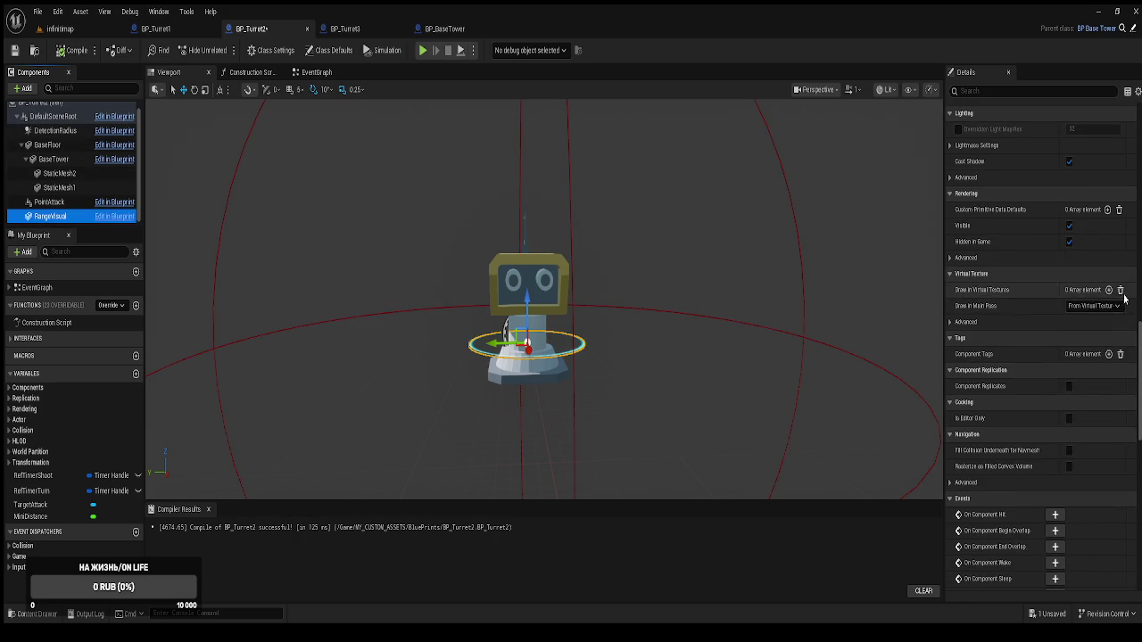
pyautogui.scroll(1, 1081, 310)
pyautogui.scroll(10, 1080, 306)
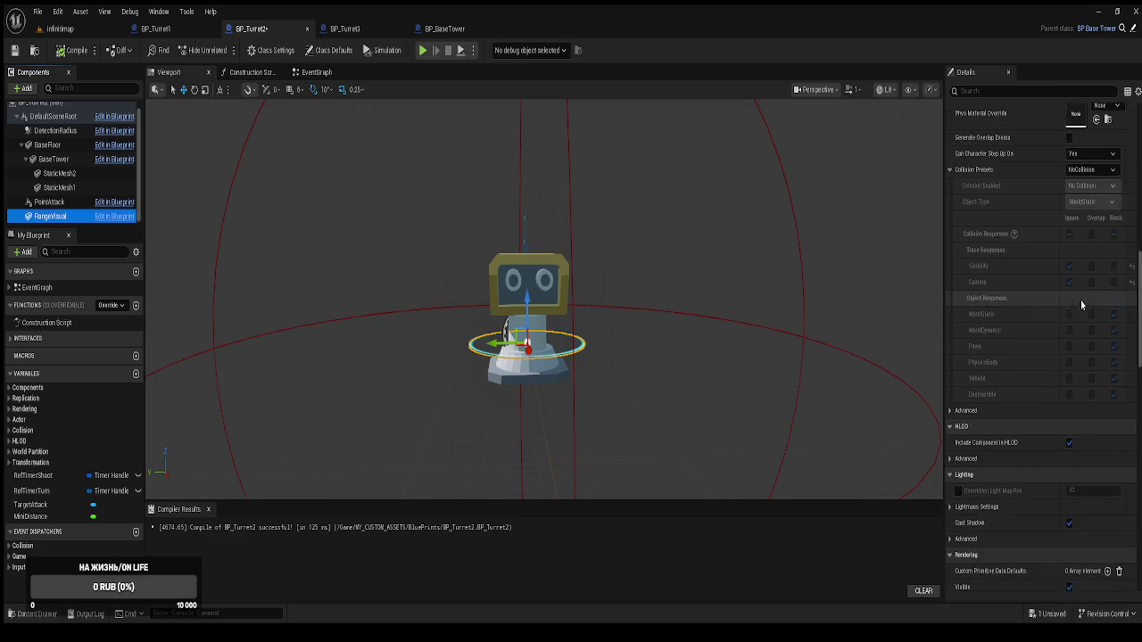
pyautogui.click(158, 29)
pyautogui.click(51, 195)
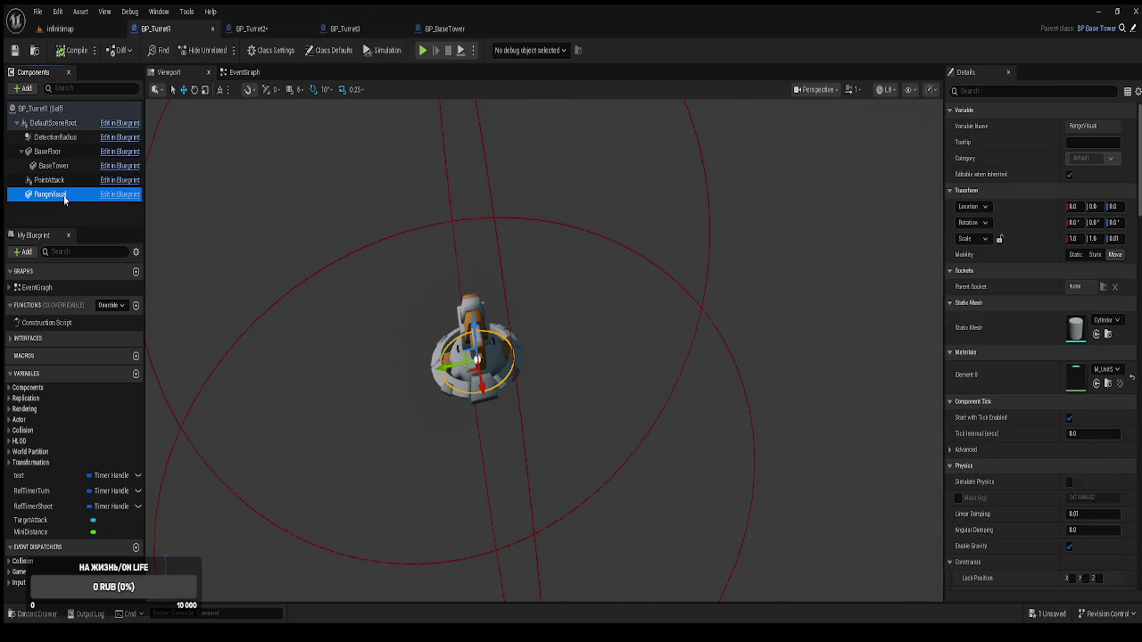
pyautogui.scroll(-9, 1107, 349)
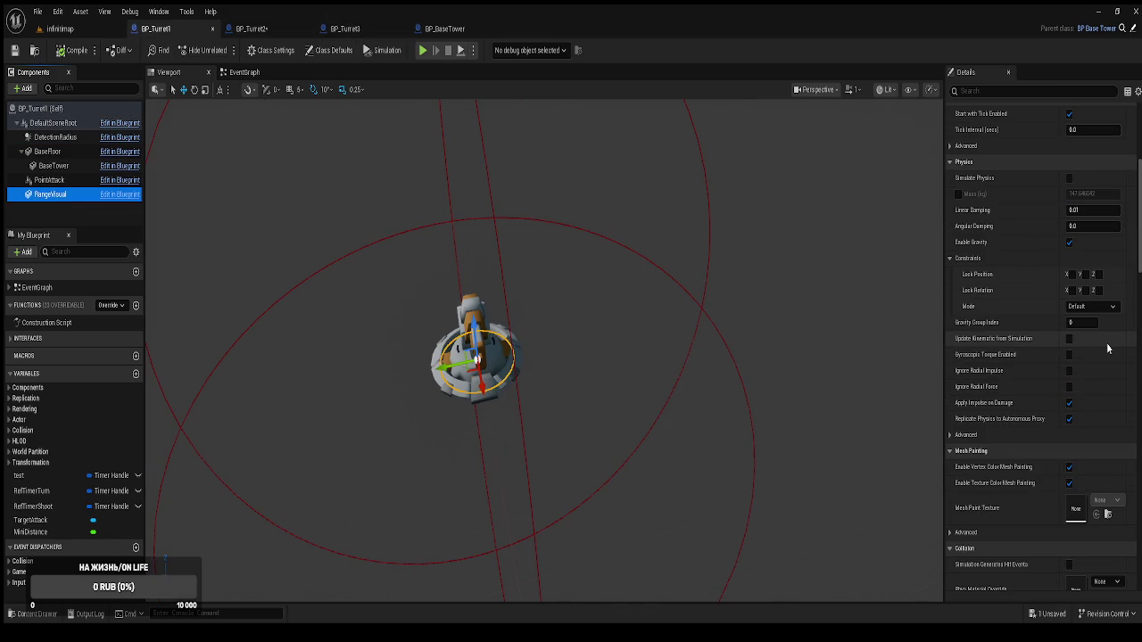
pyautogui.scroll(-2, 1107, 348)
pyautogui.scroll(-4, 1103, 352)
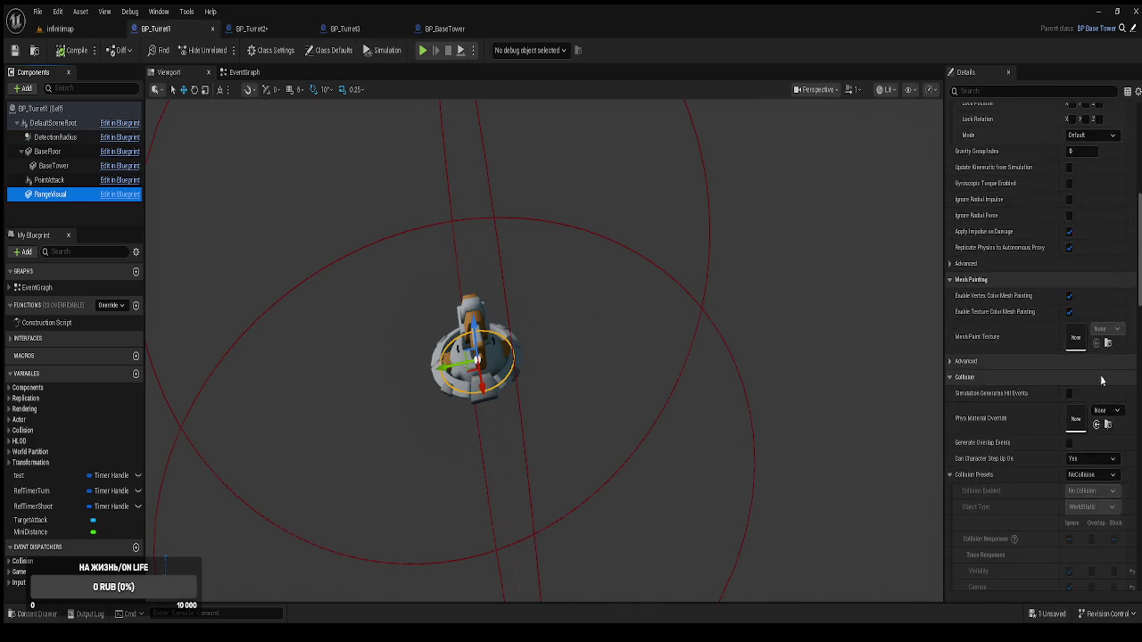
pyautogui.click(361, 32)
pyautogui.click(49, 194)
pyautogui.scroll(-5, 1095, 382)
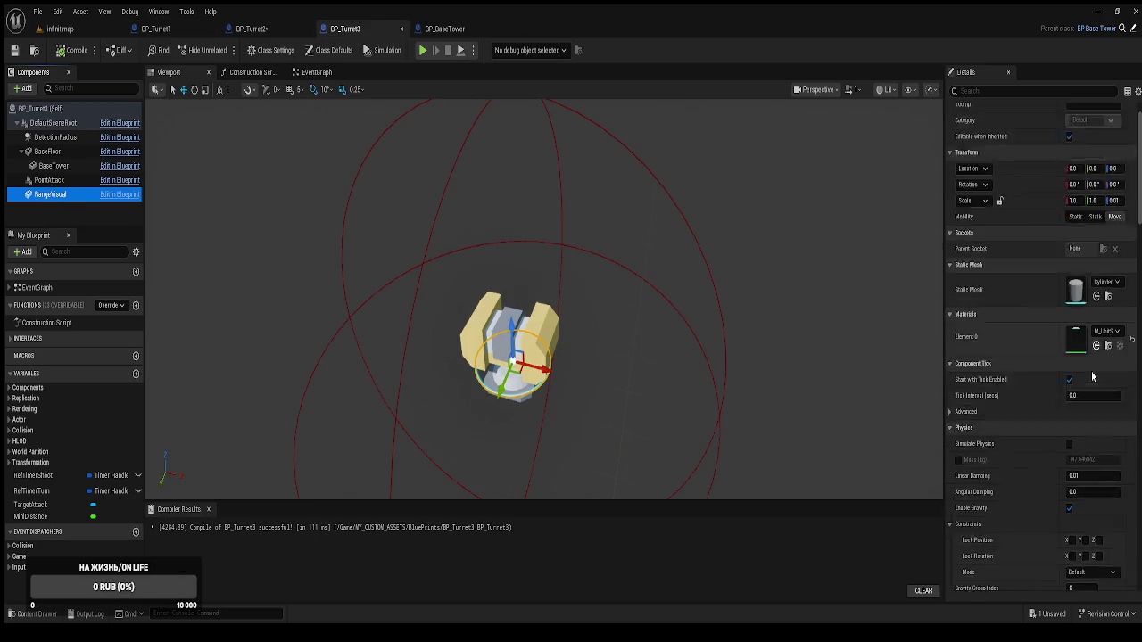
pyautogui.scroll(-10, 1094, 382)
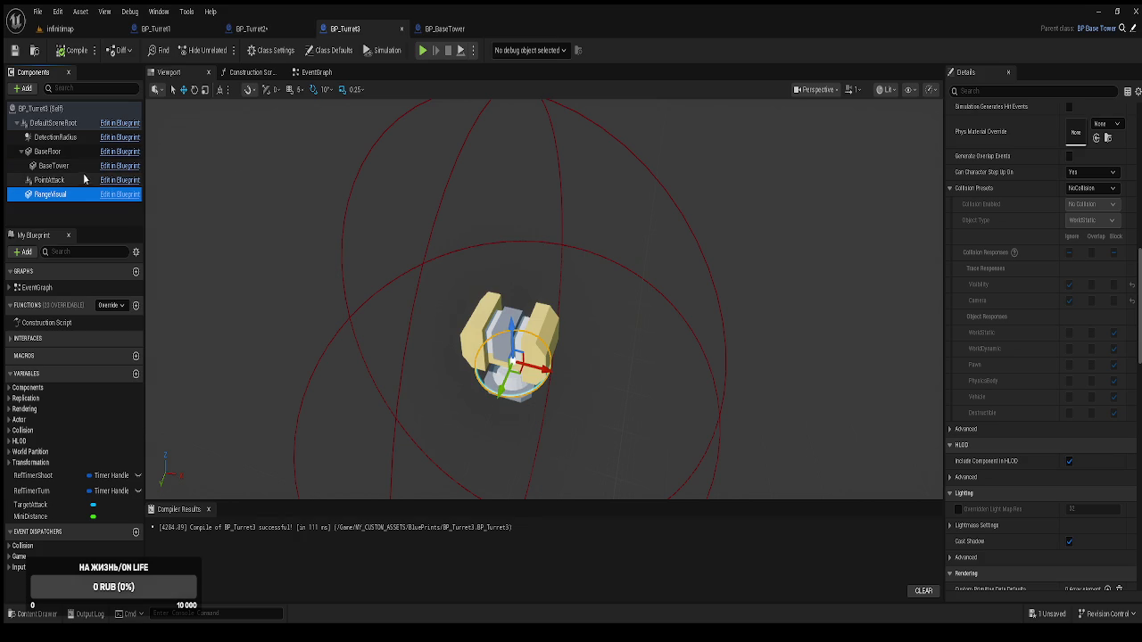
pyautogui.click(281, 33)
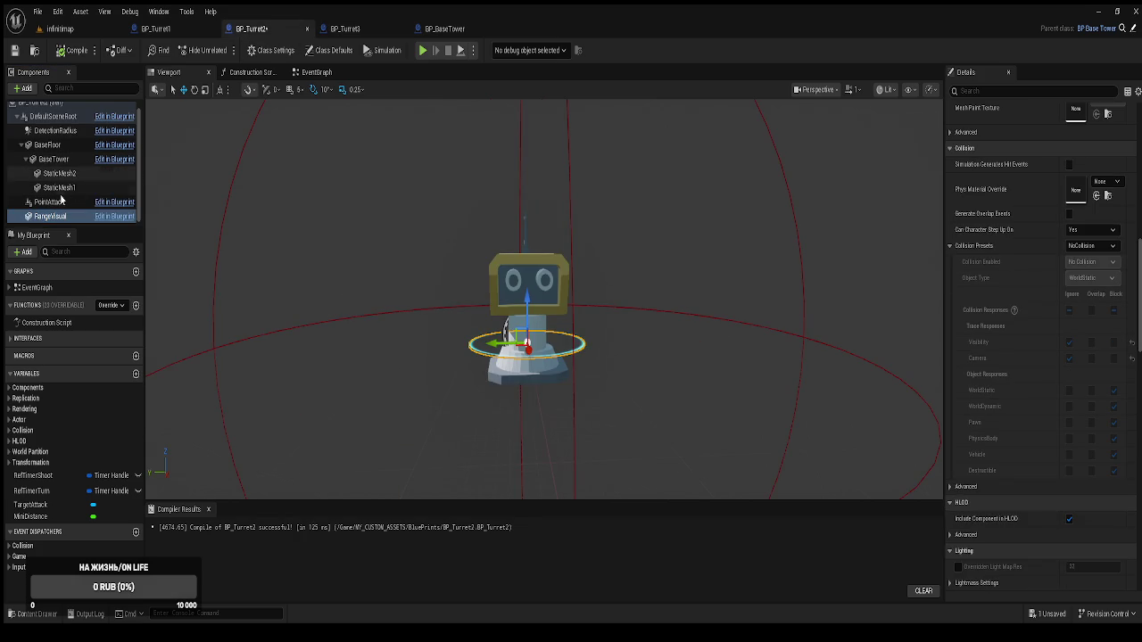
# Turn off Generate Overlap Events on the StaticMesh1 eye component
pyautogui.click(64, 160)
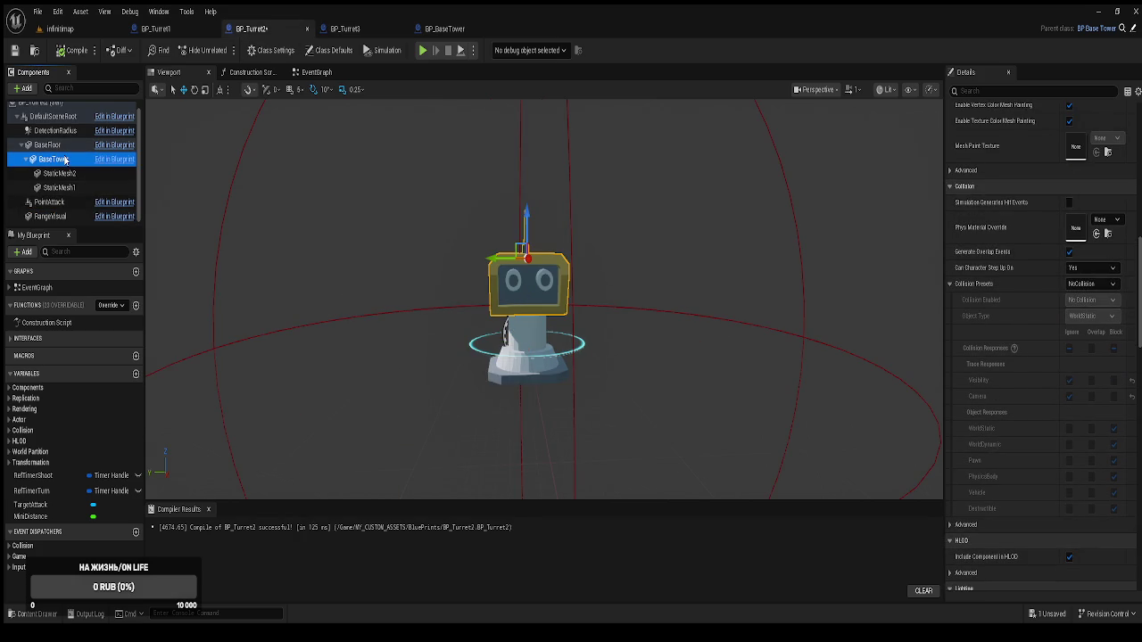
pyautogui.click(67, 172)
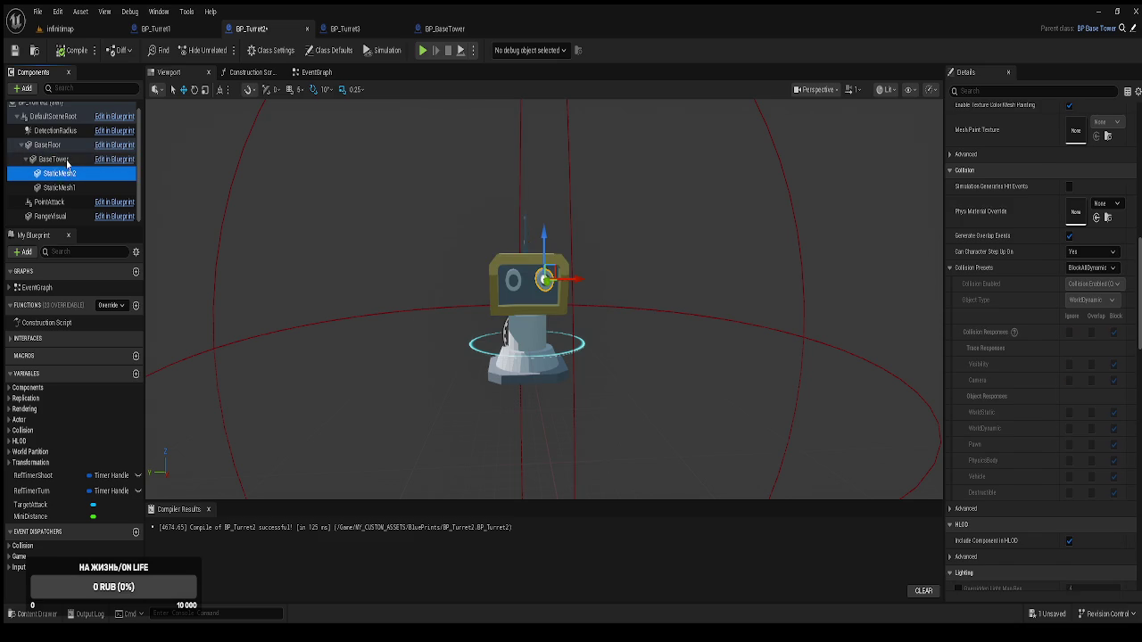
pyautogui.click(66, 160)
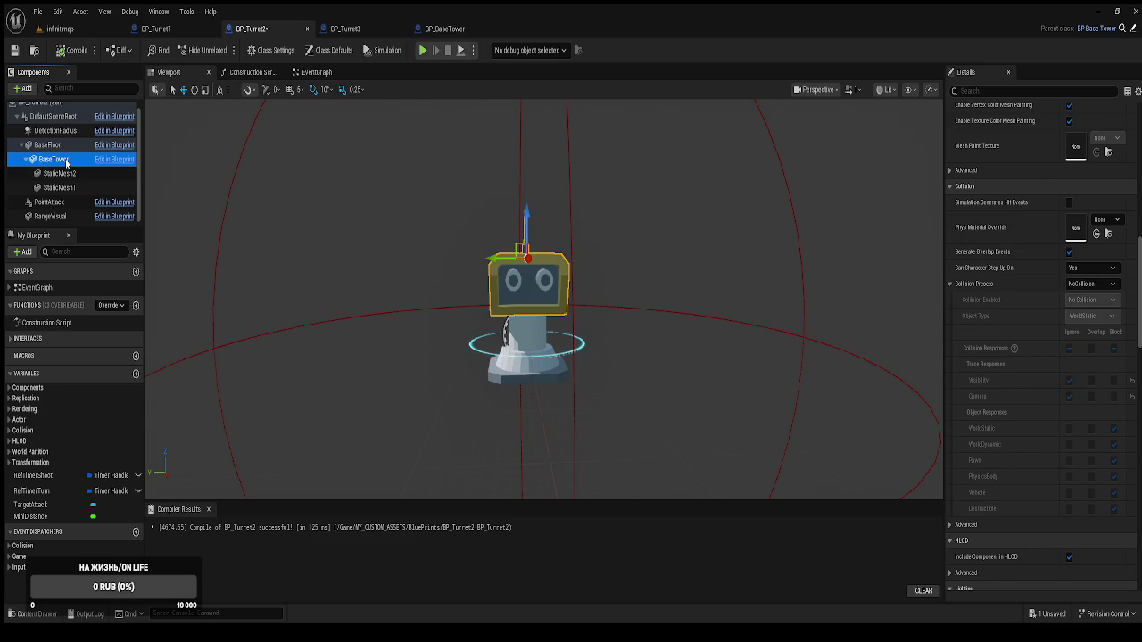
pyautogui.click(77, 178)
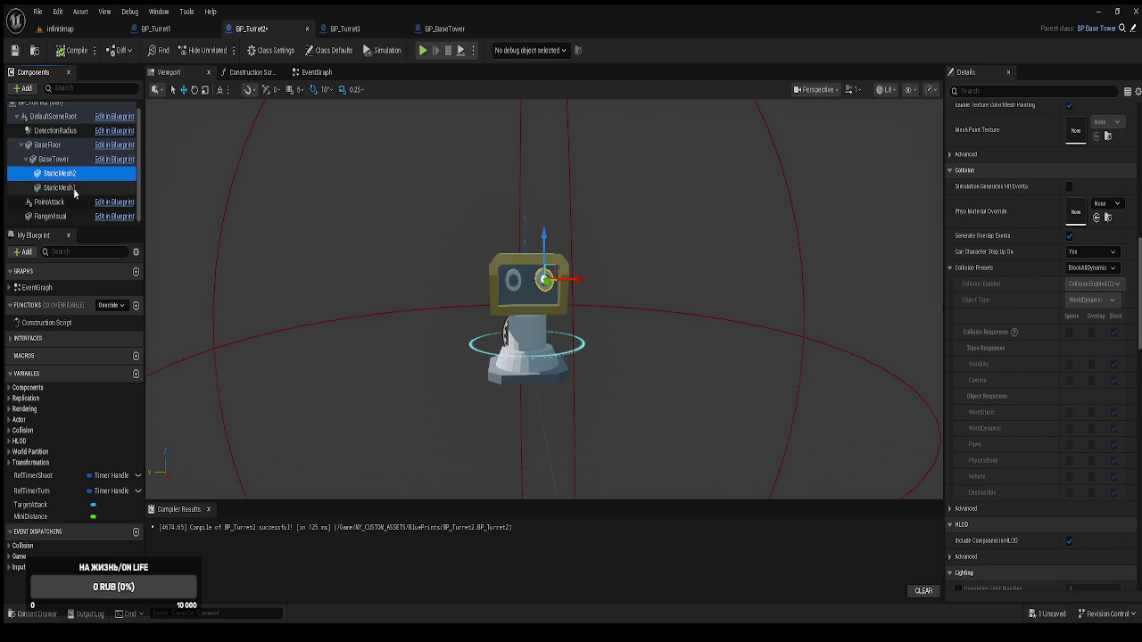
pyautogui.click(63, 187)
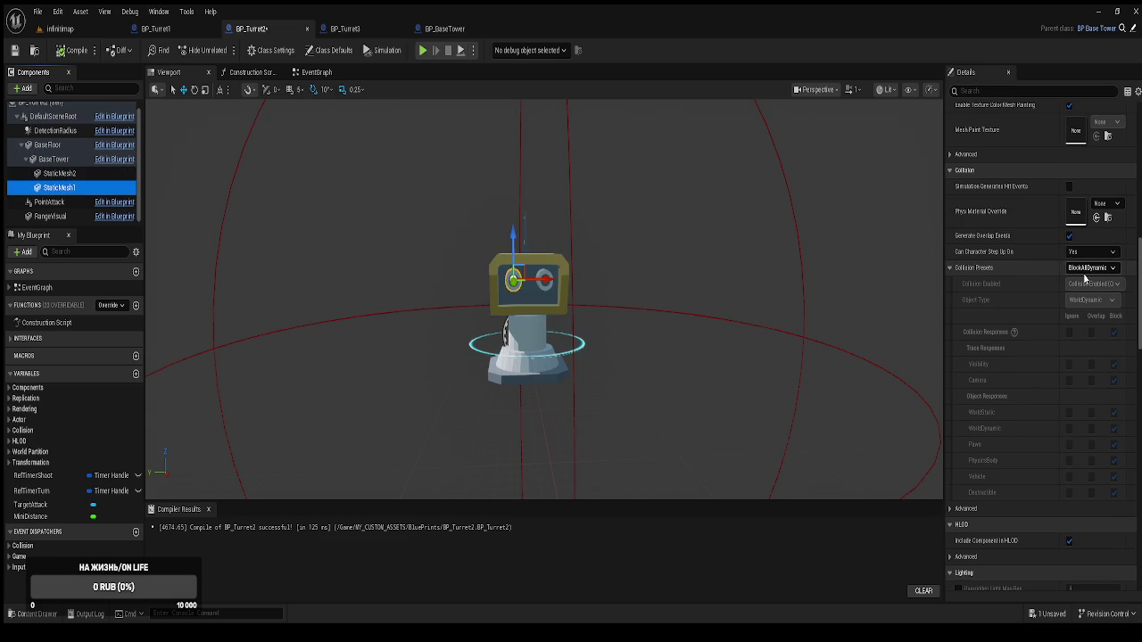
pyautogui.click(1069, 235)
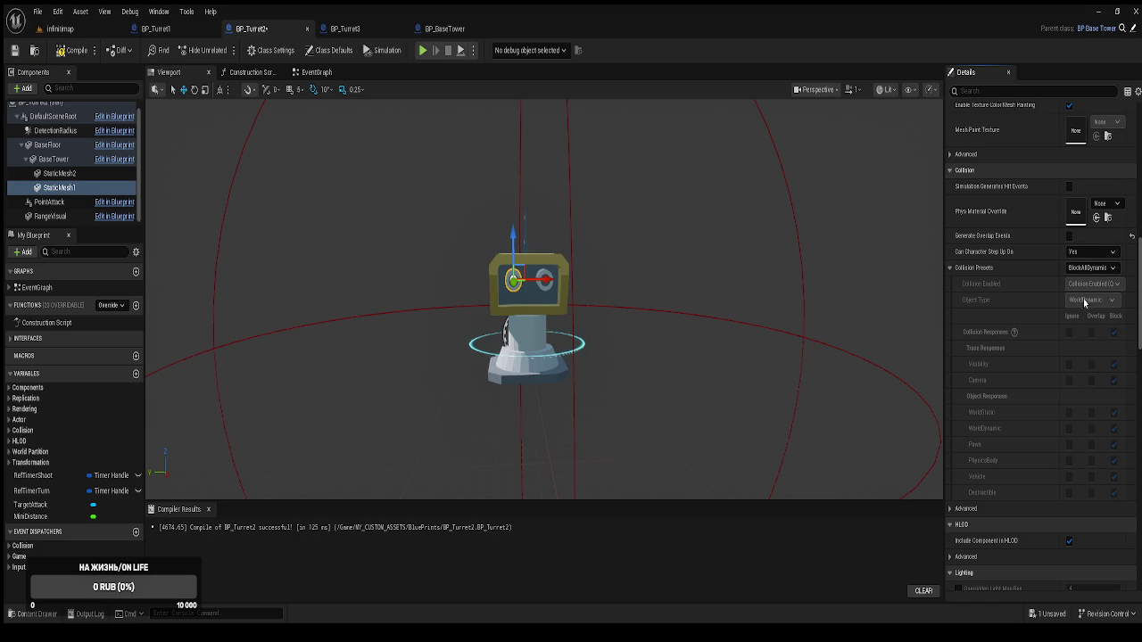
# Set StaticMesh2's collision to NoCollision and recompile BP_Turret2
pyautogui.click(61, 176)
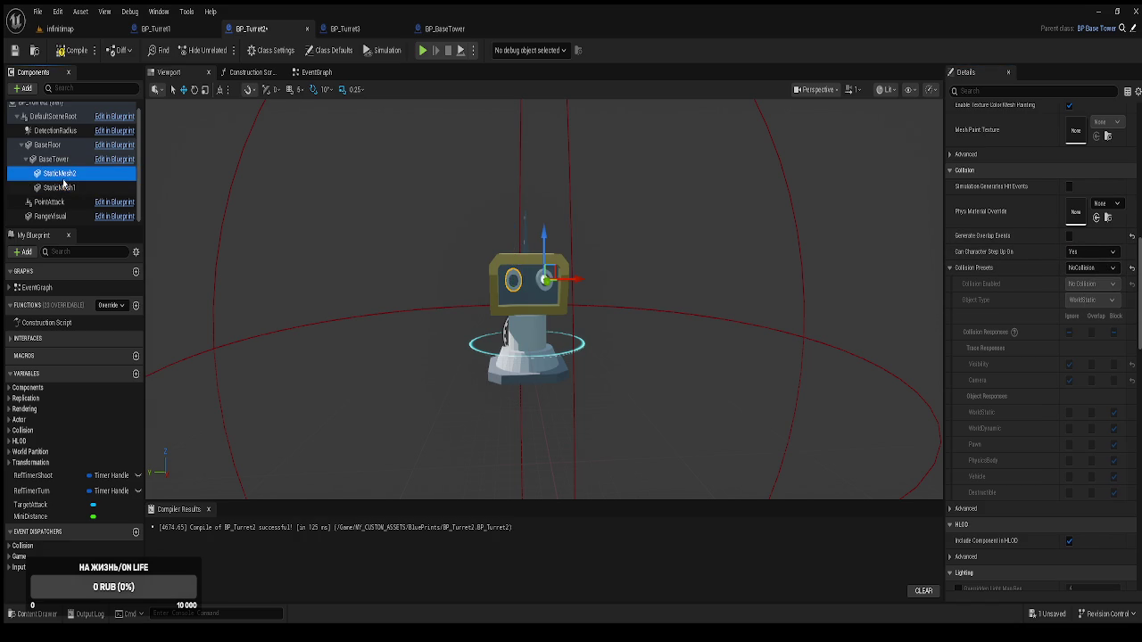
pyautogui.click(1081, 267)
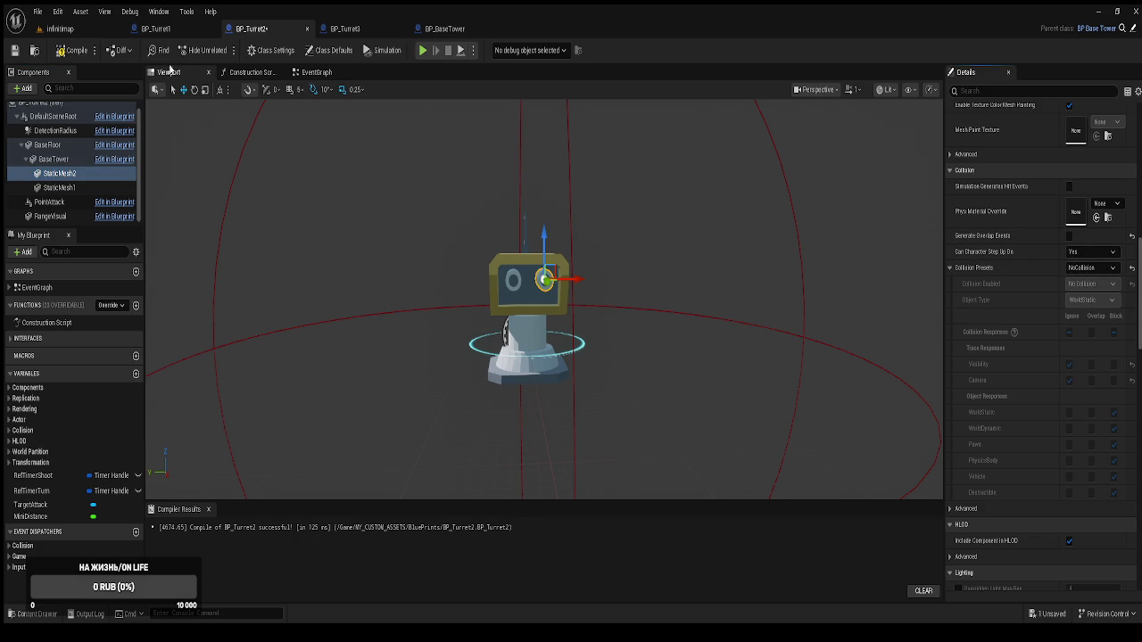
pyautogui.click(84, 55)
pyautogui.click(59, 187)
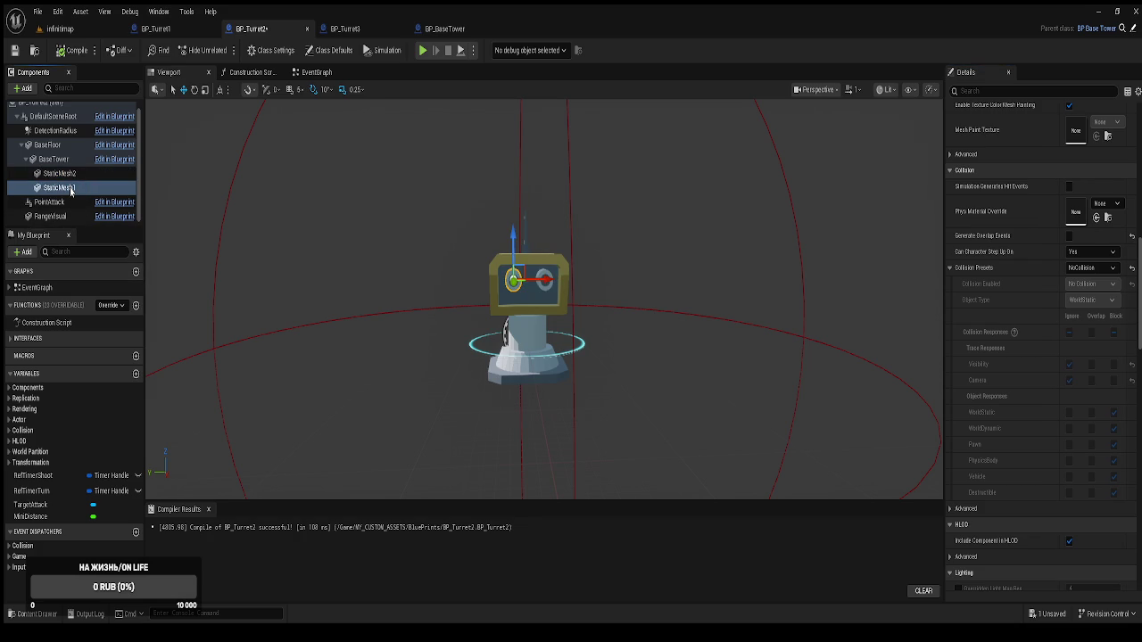
# Rename the StaticMesh1 component to barrel1
pyautogui.click(62, 187)
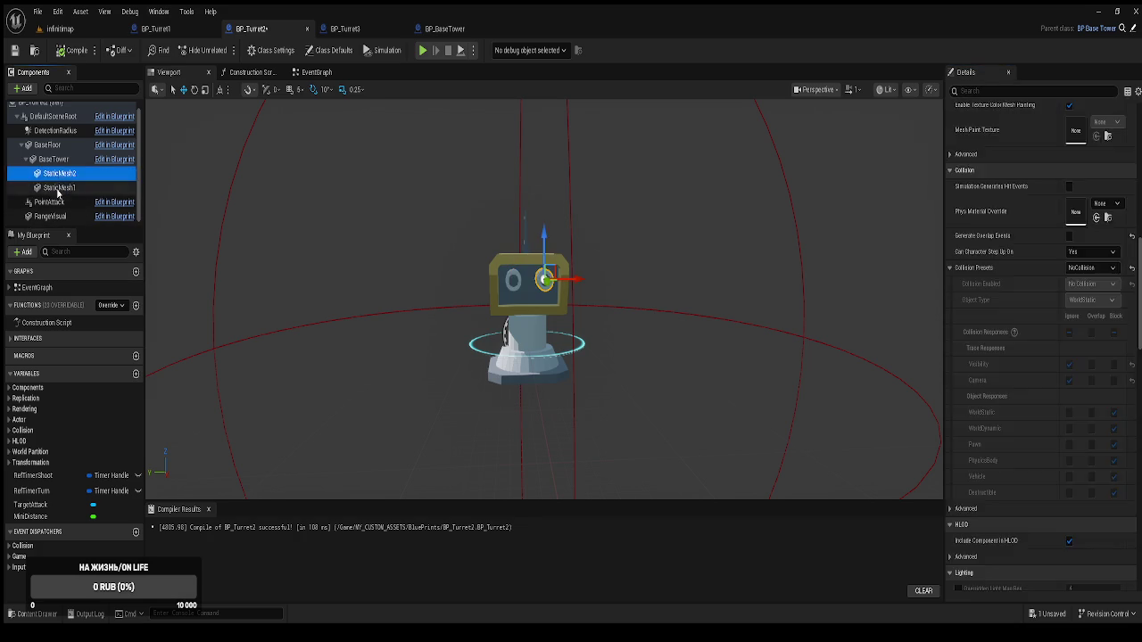
pyautogui.press('End')
pyautogui.press('BackSpace')
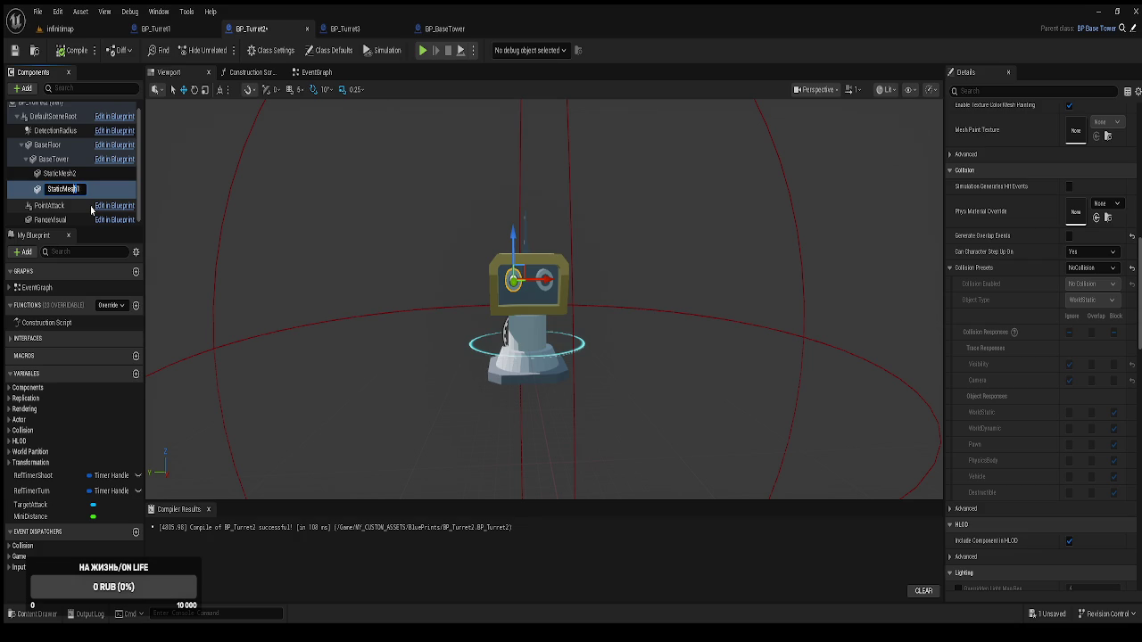
pyautogui.hotkey('ctrl', 'a')
pyautogui.write('barrel')
pyautogui.press('Return')
# Rename StaticMesh2 to barrel2, then compile and save BP_Turret2
pyautogui.click(59, 175)
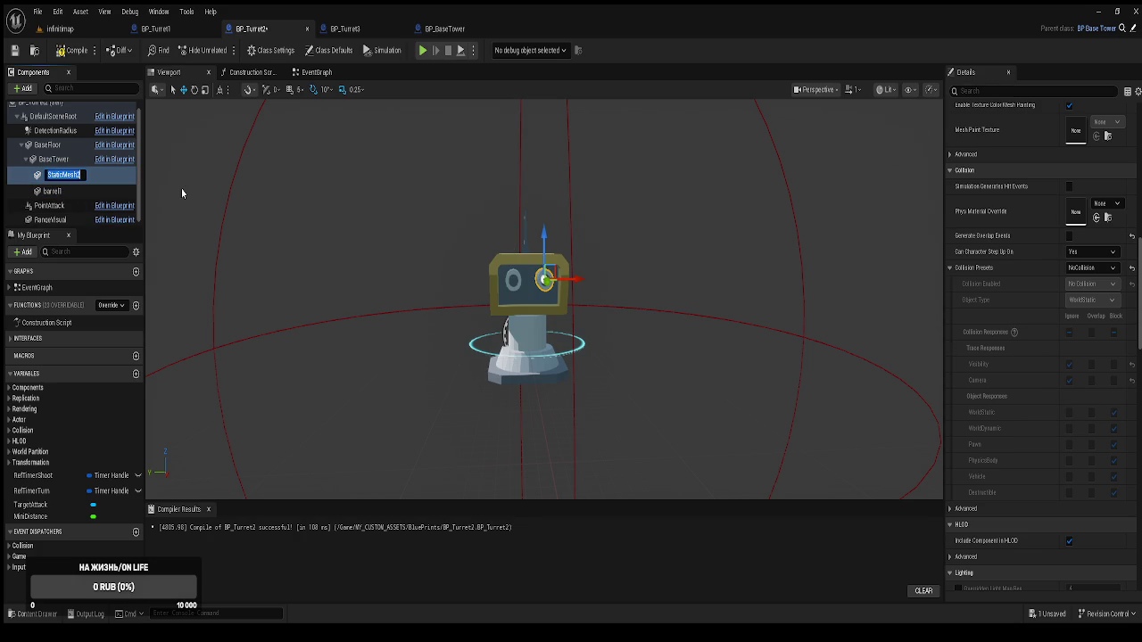
pyautogui.press('F2')
pyautogui.write('barrel2')
pyautogui.press('Return')
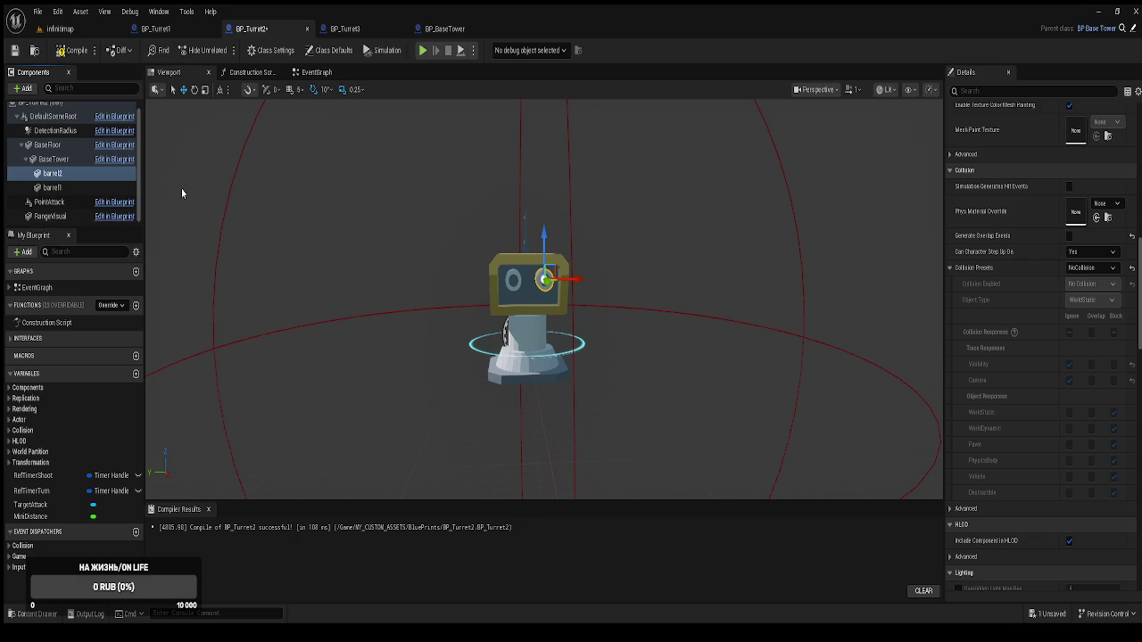
pyautogui.click(74, 50)
pyautogui.click(69, 161)
# Compare BaseFloor's BlockAllDynamic collision preset with BaseTower's collision settings
pyautogui.click(58, 149)
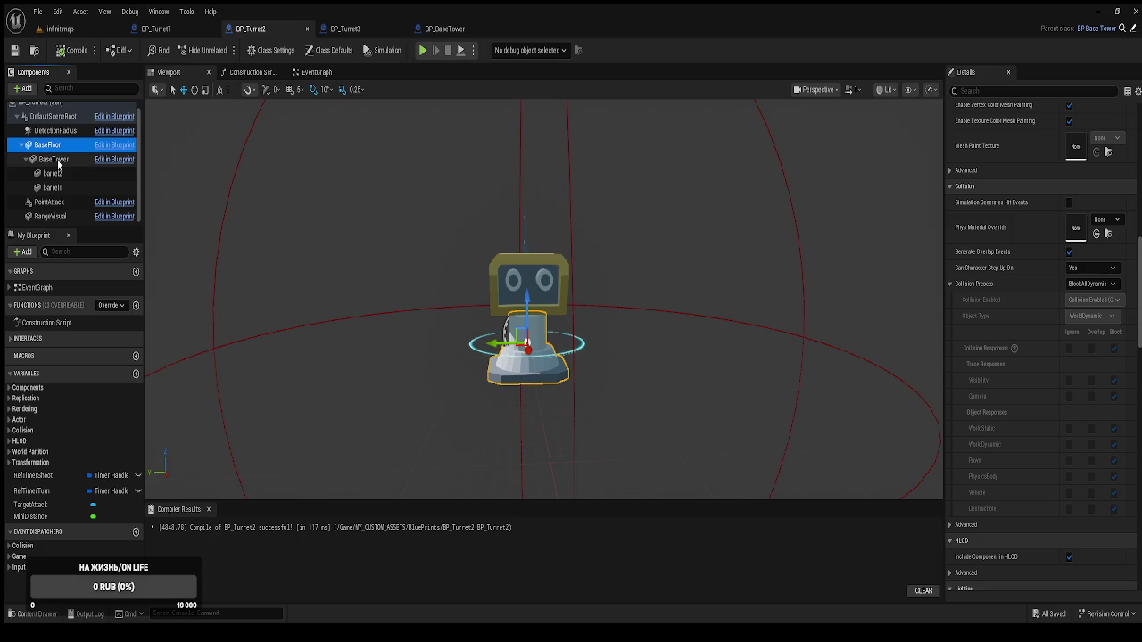
pyautogui.scroll(-1, 1016, 385)
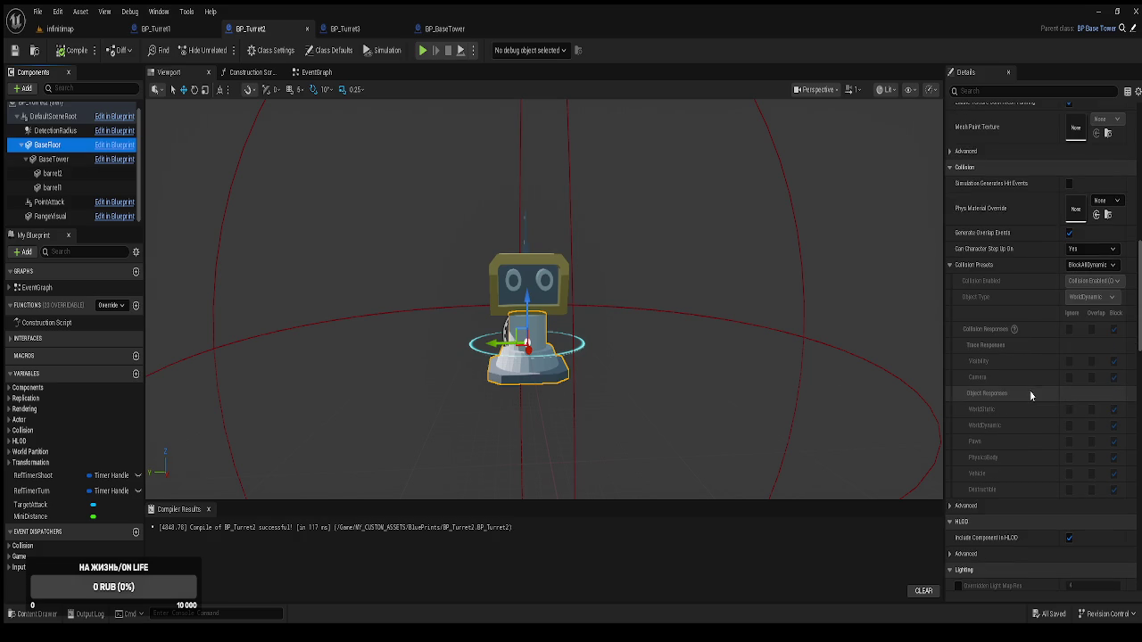
pyautogui.click(62, 162)
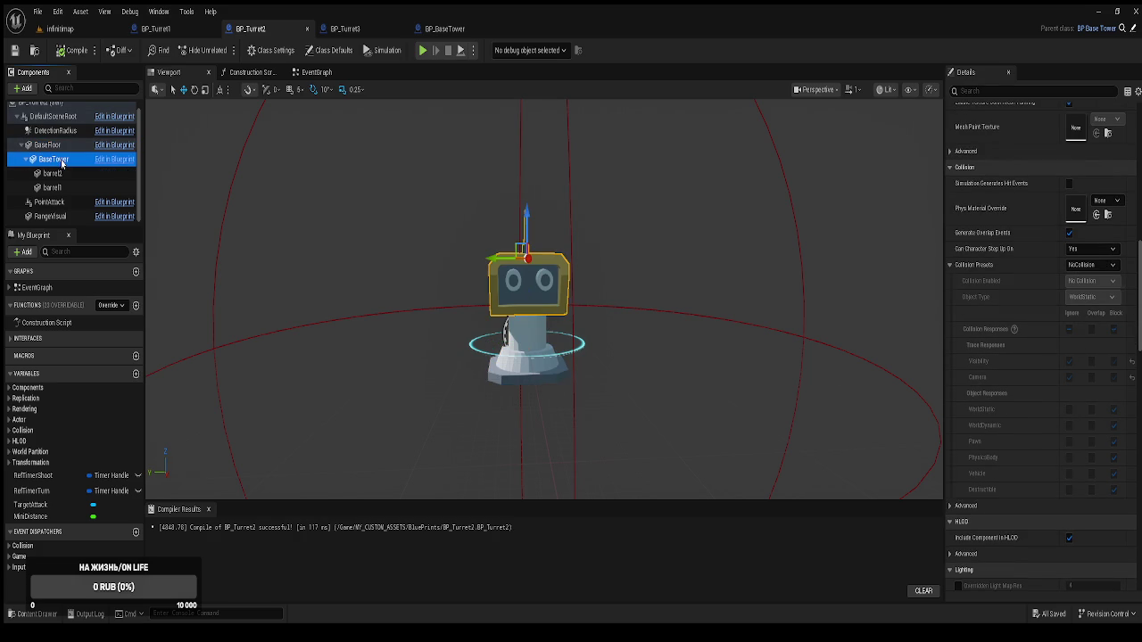
pyautogui.click(56, 147)
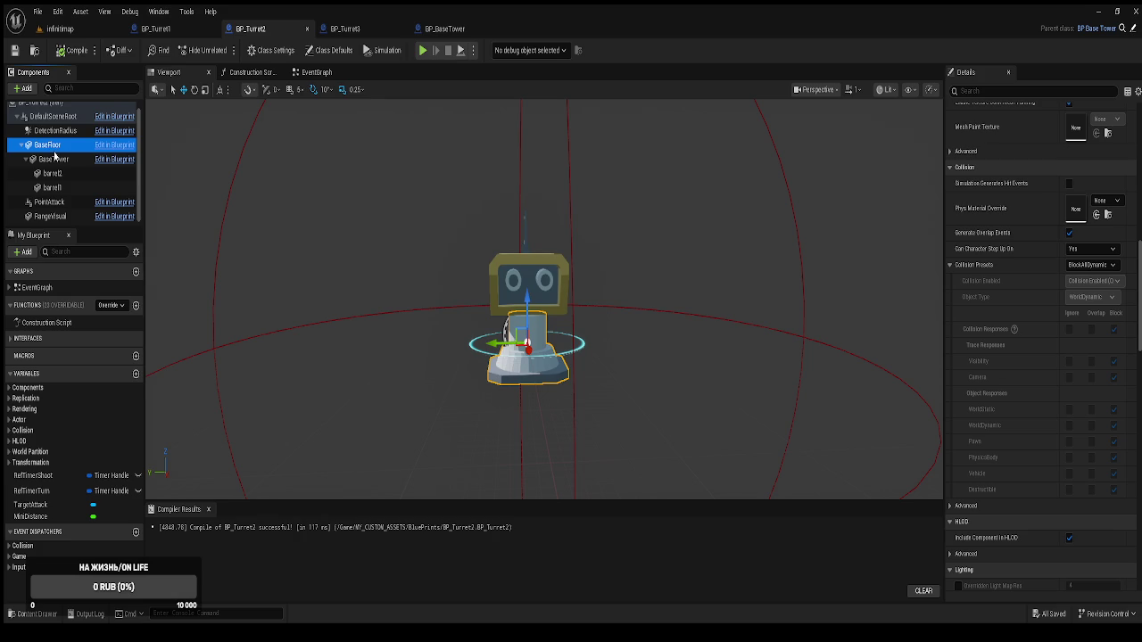
pyautogui.click(54, 159)
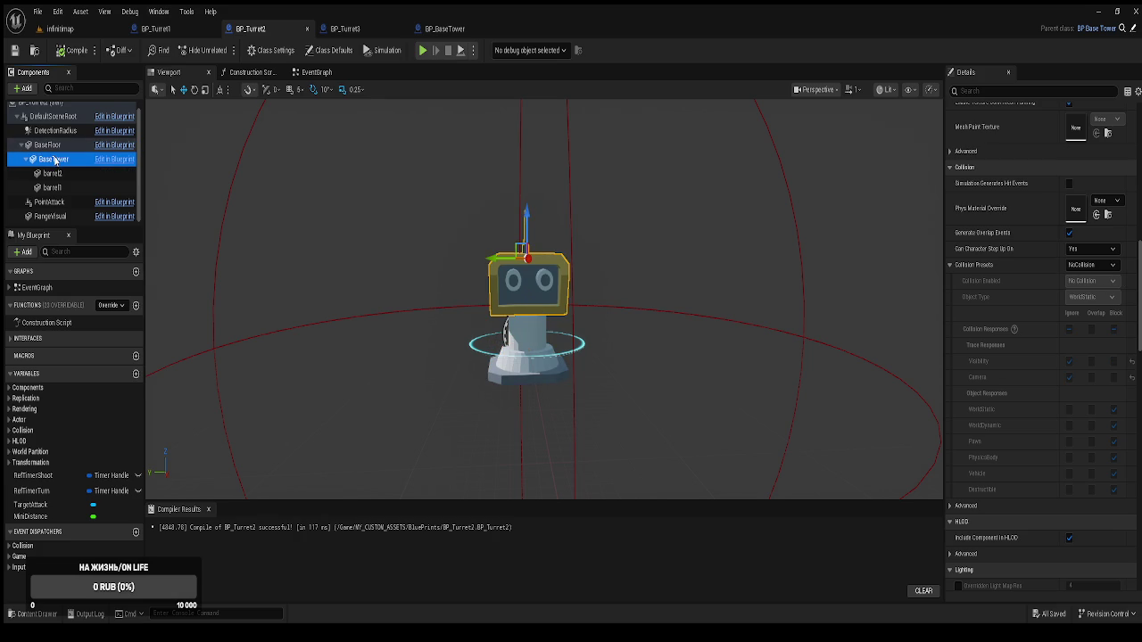
pyautogui.click(54, 148)
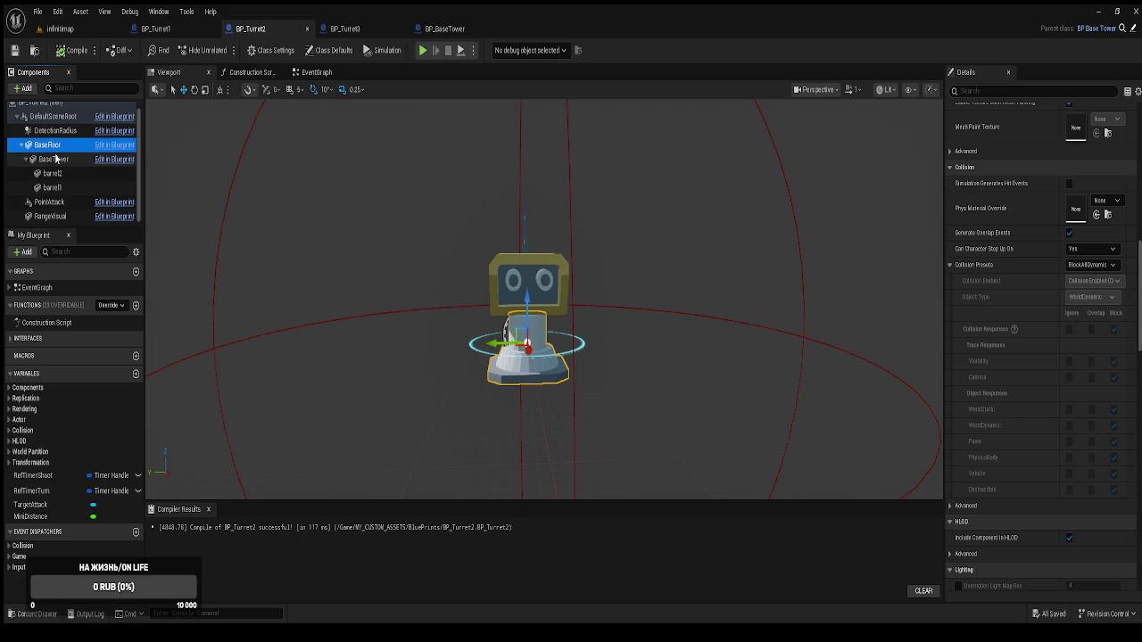
# Apply the BlockAllDynamic preset to BaseTower and recompile BP_Turret2
pyautogui.click(55, 159)
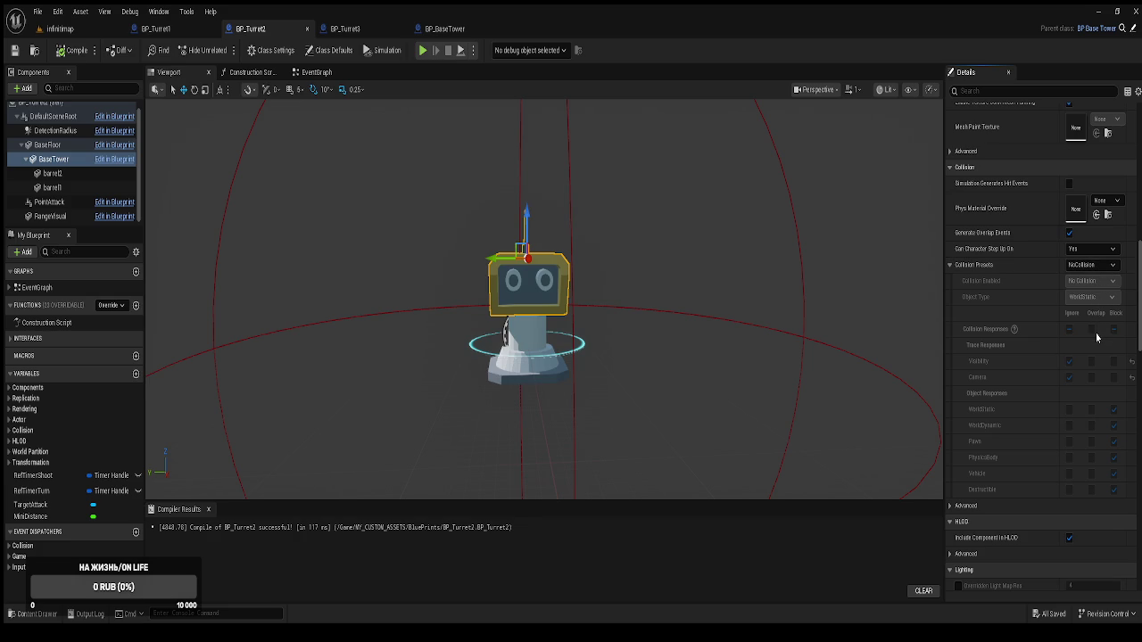
pyautogui.hotkey('ctrl', 'z')
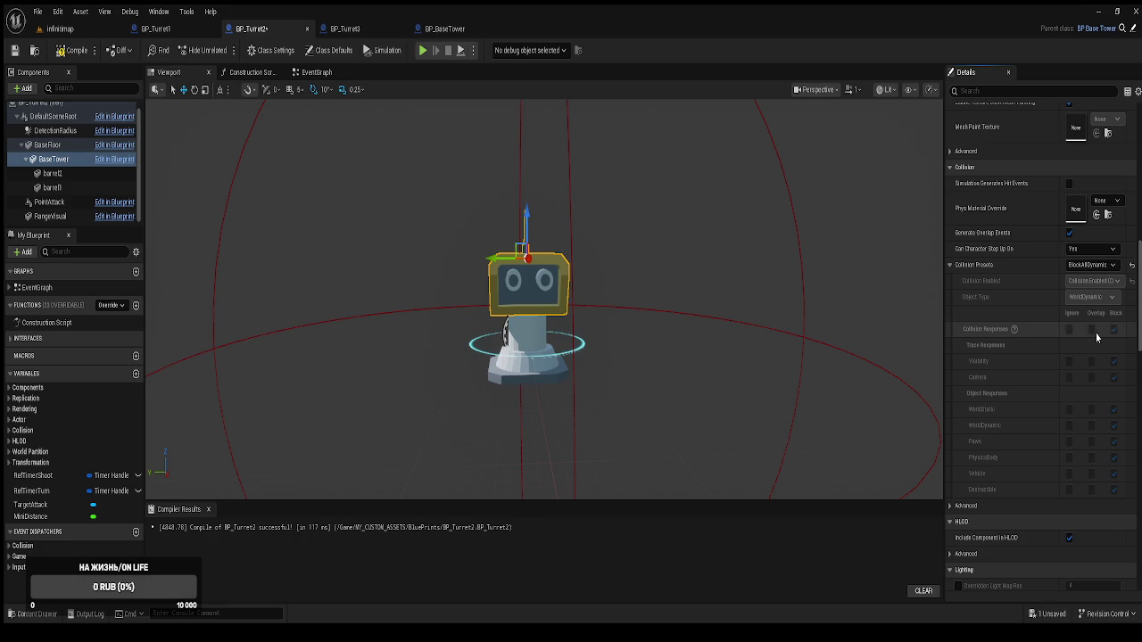
pyautogui.click(68, 52)
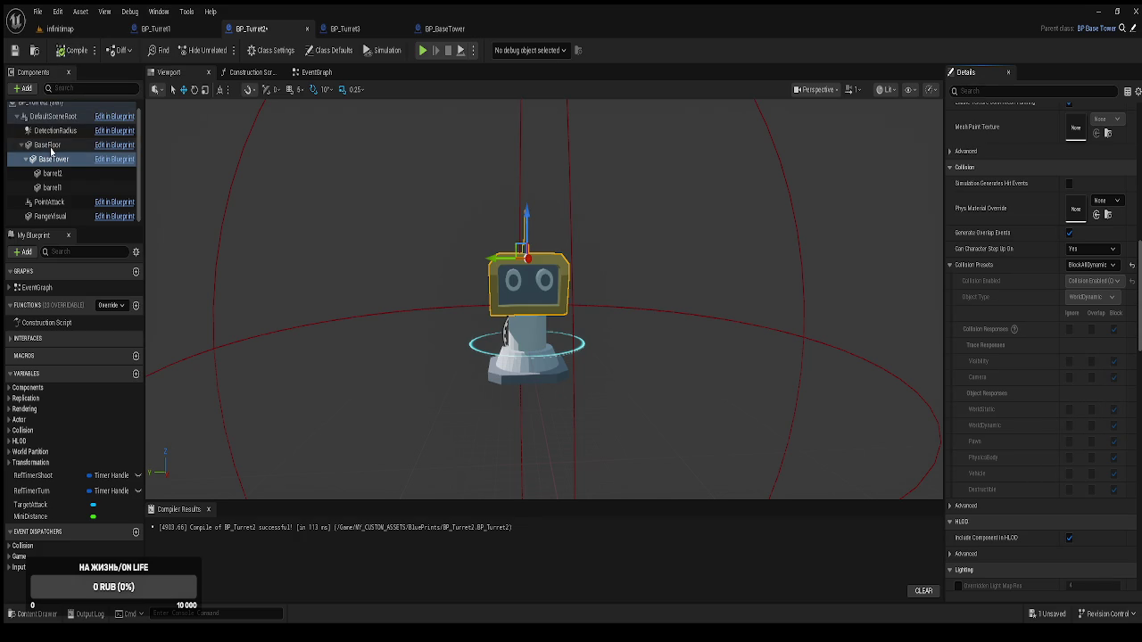
# Play the infinimap level, build Башня № 1 in a build hole, then stop and return to BP_Turret2
pyautogui.click(63, 29)
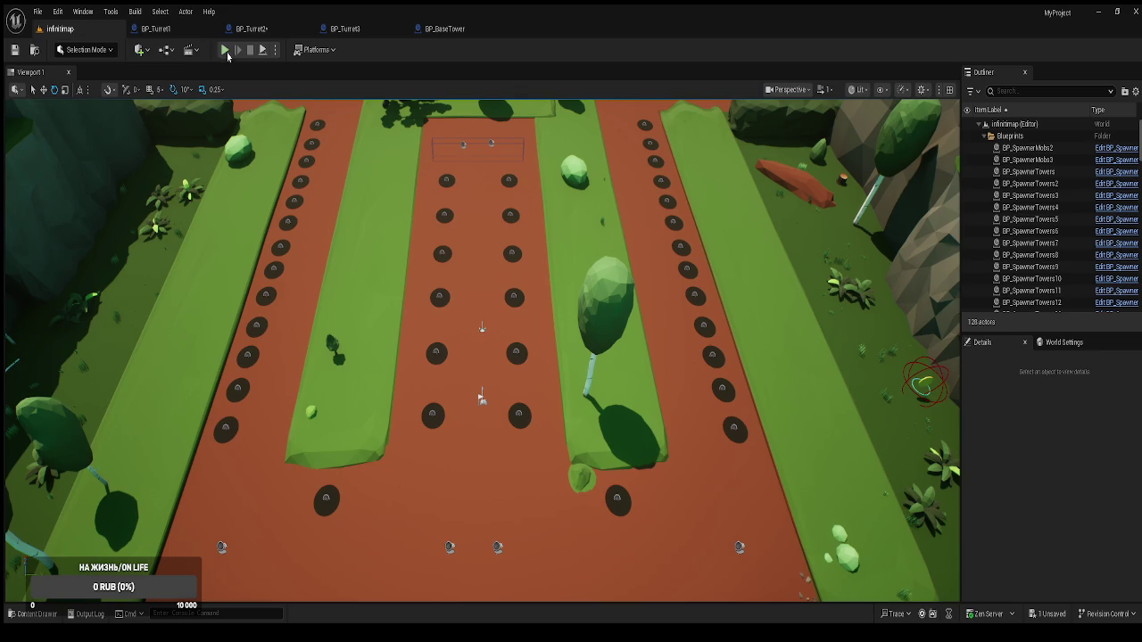
pyautogui.click(228, 51)
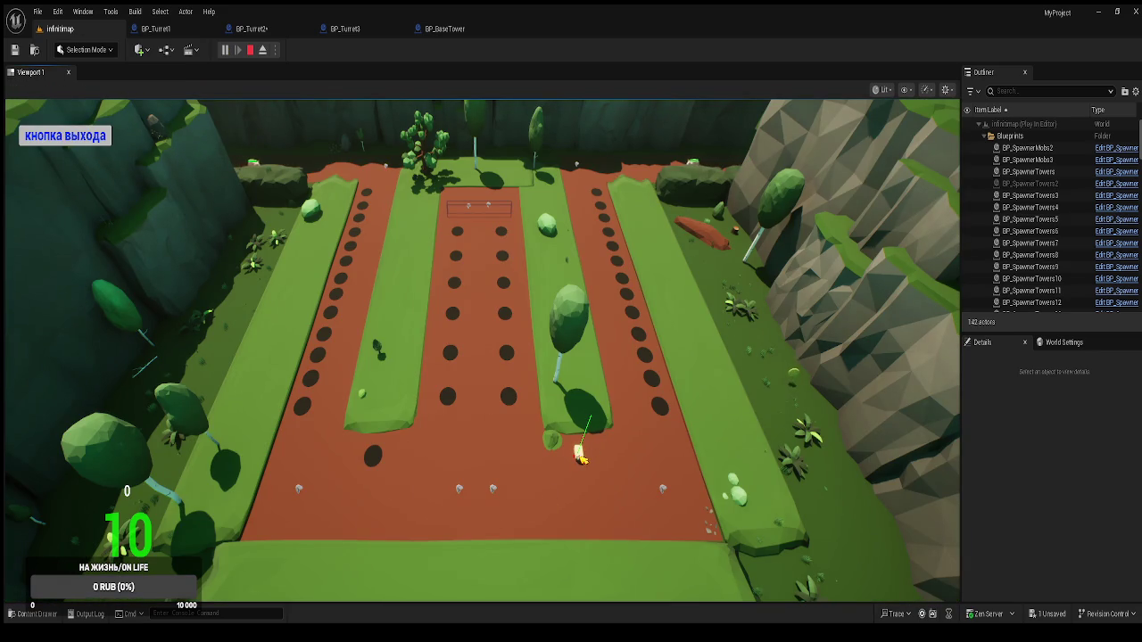
pyautogui.click(371, 458)
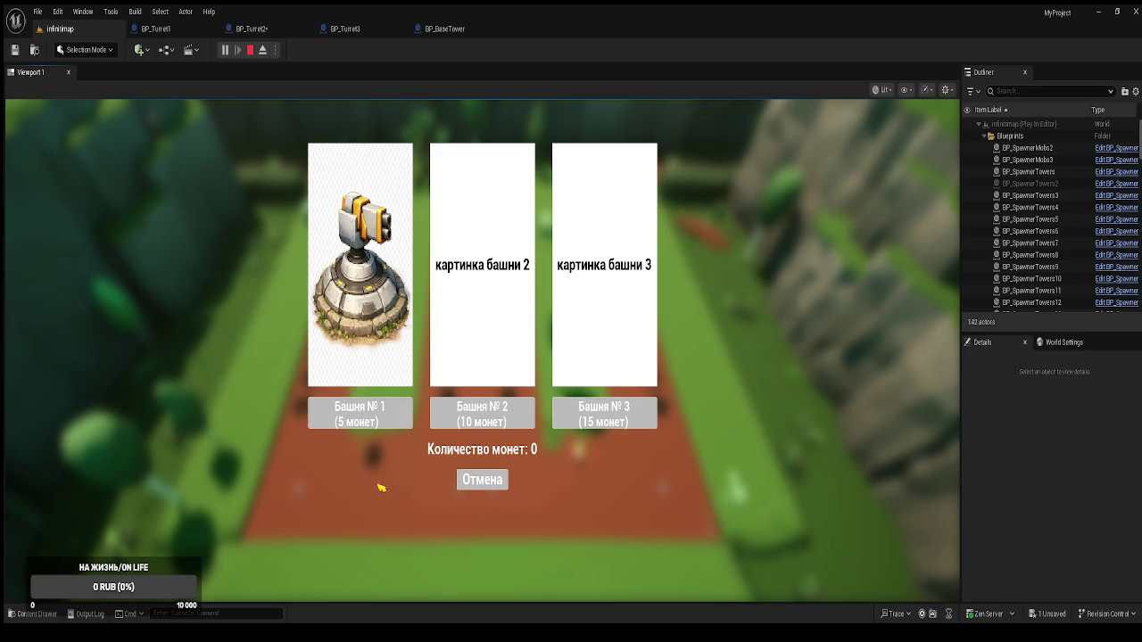
pyautogui.click(458, 480)
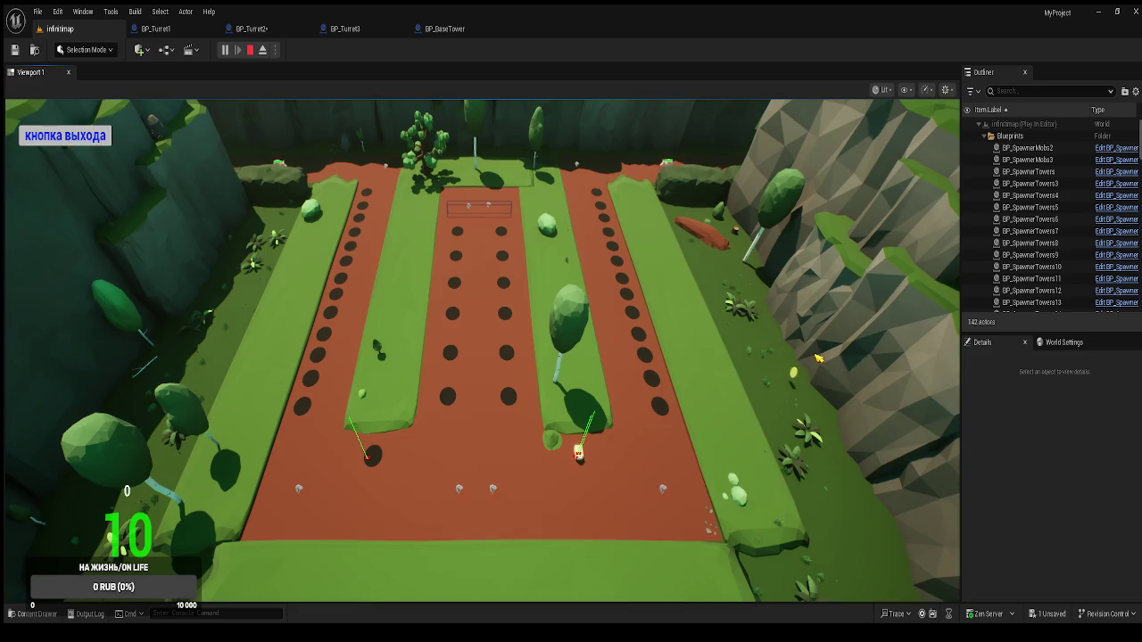
pyautogui.click(371, 456)
pyautogui.click(360, 413)
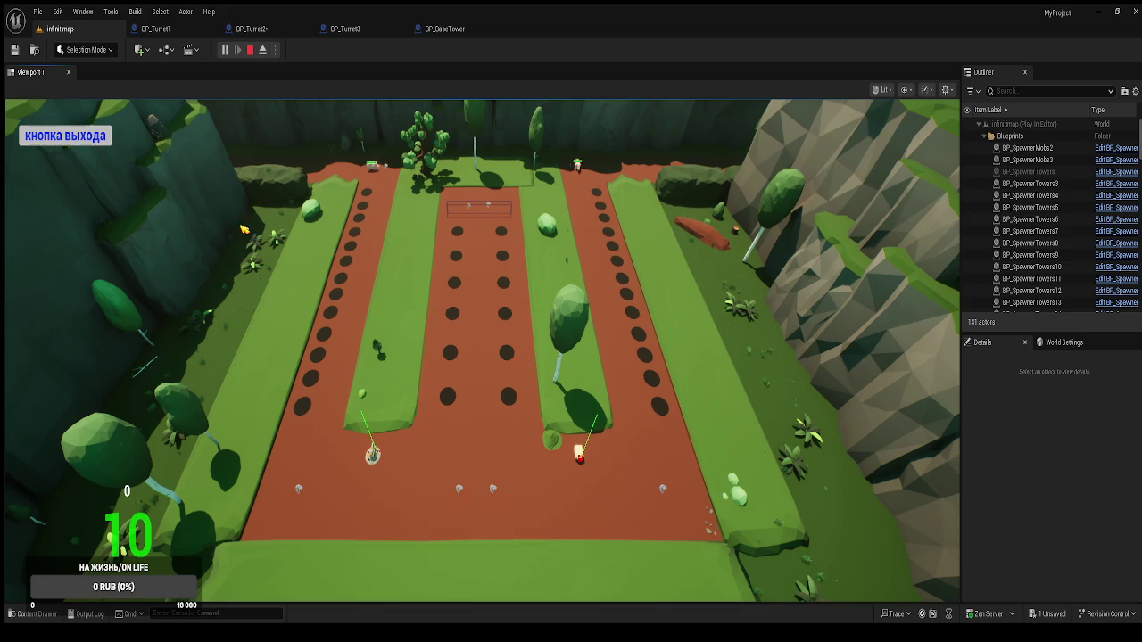
pyautogui.click(65, 135)
pyautogui.click(251, 29)
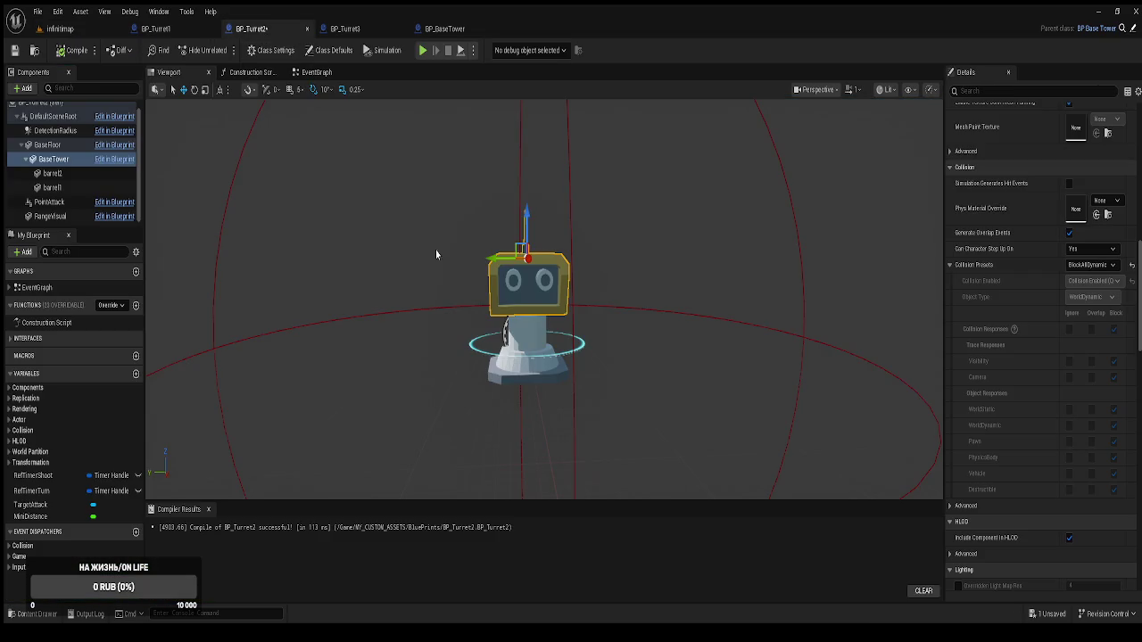
# Select BaseFloor and pan the event graph to view all of BP_Turret2's nodes
pyautogui.click(49, 145)
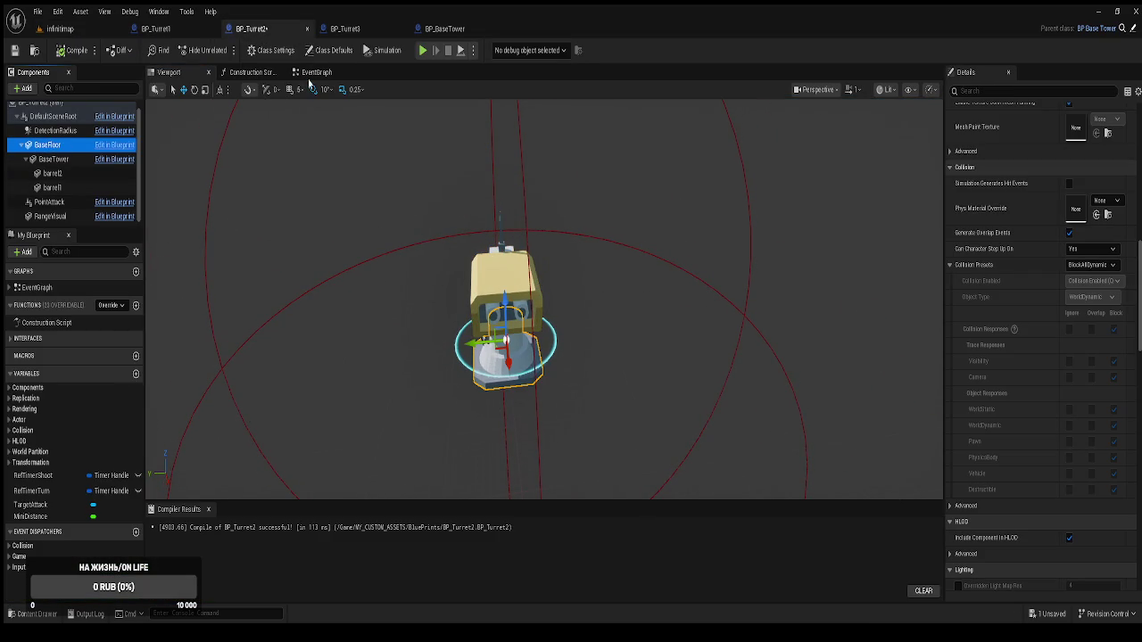
pyautogui.click(312, 72)
pyautogui.scroll(-6, 387, 205)
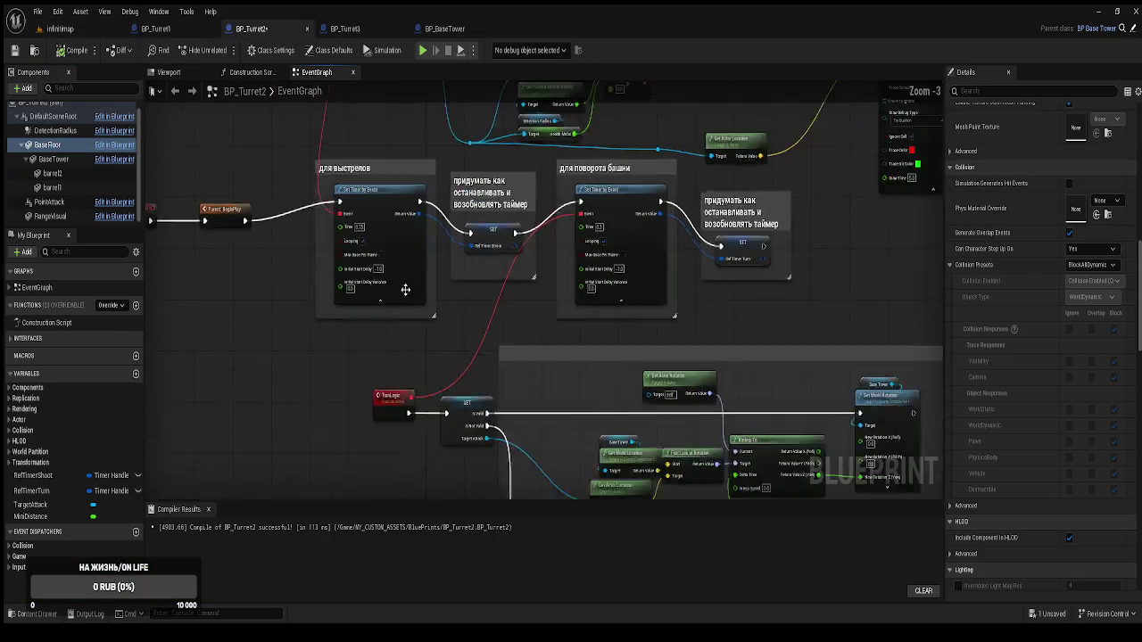
pyautogui.moveTo(453, 406); pyautogui.dragTo(434, 291)
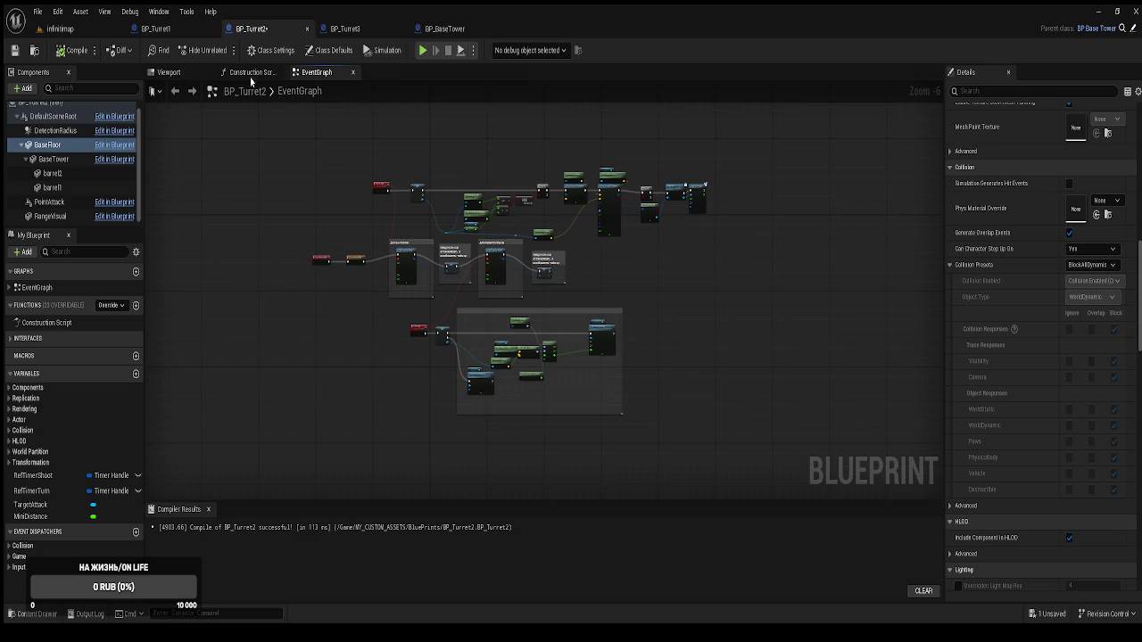
pyautogui.click(169, 72)
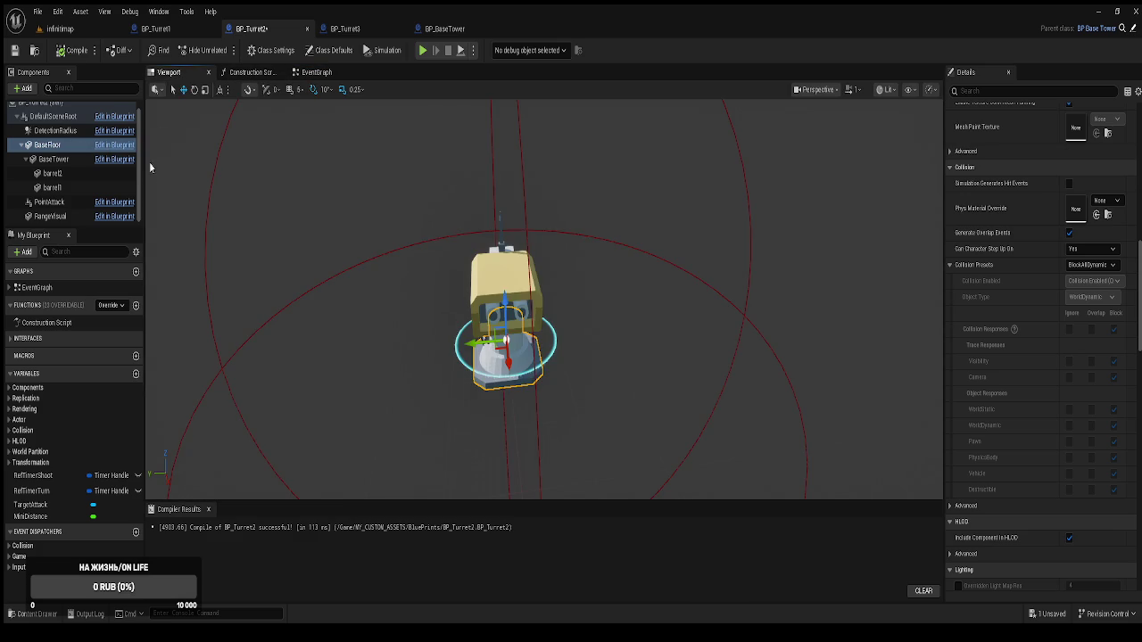
# Inspect the BaseTower, barrel2 and BaseFloor components, then bring up BP_Turret1 for comparison
pyautogui.click(63, 160)
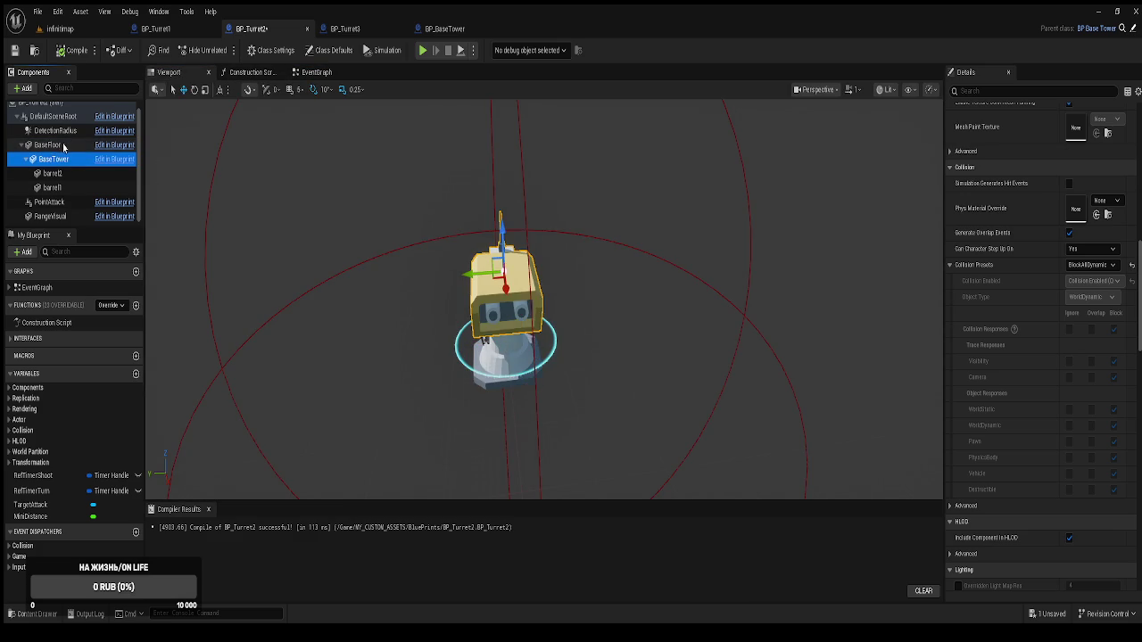
pyautogui.click(64, 146)
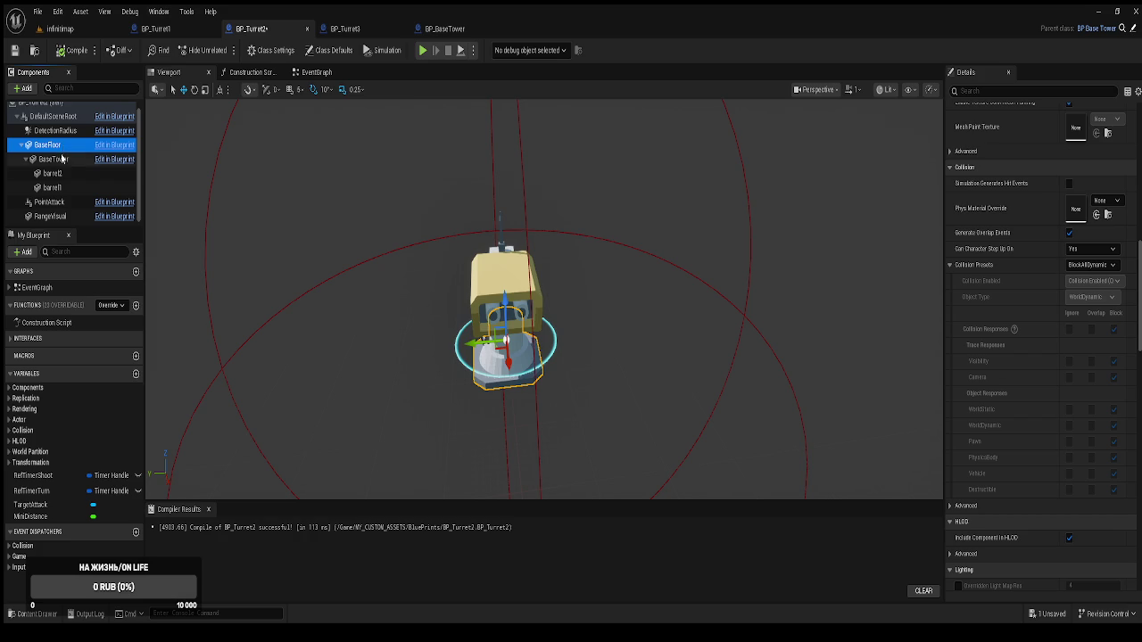
pyautogui.click(60, 160)
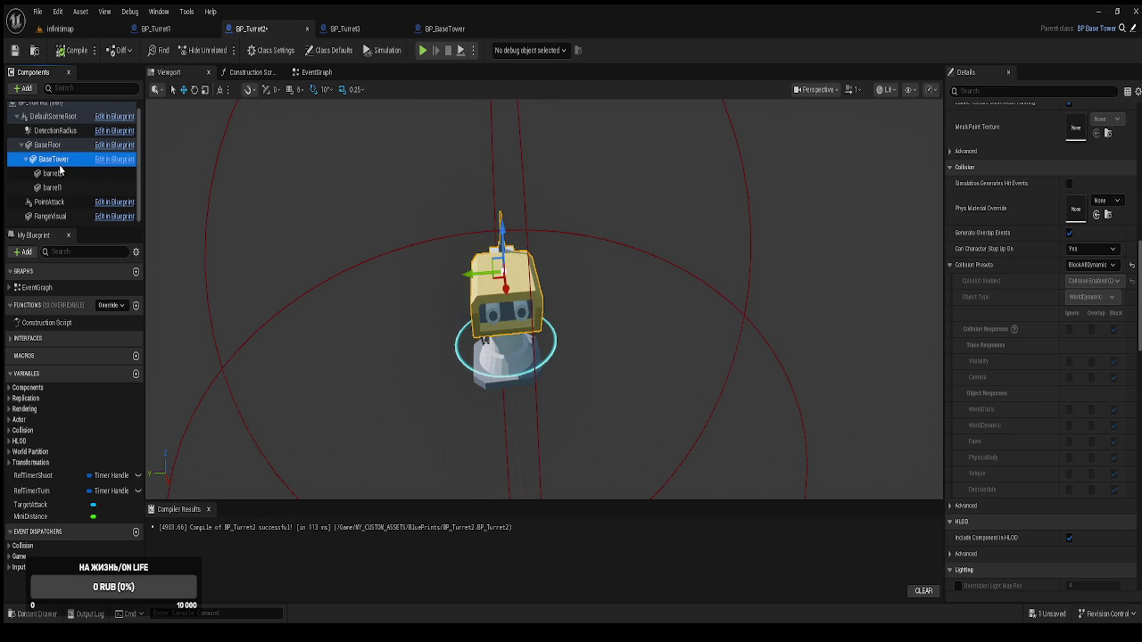
pyautogui.click(59, 174)
pyautogui.click(59, 187)
pyautogui.click(58, 175)
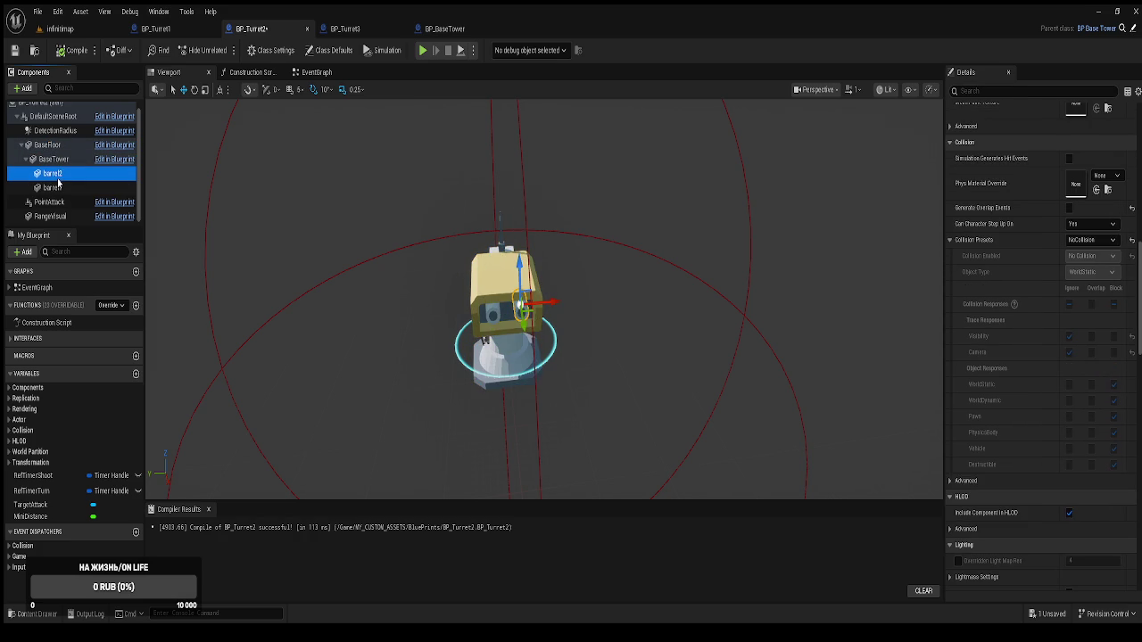
pyautogui.click(53, 158)
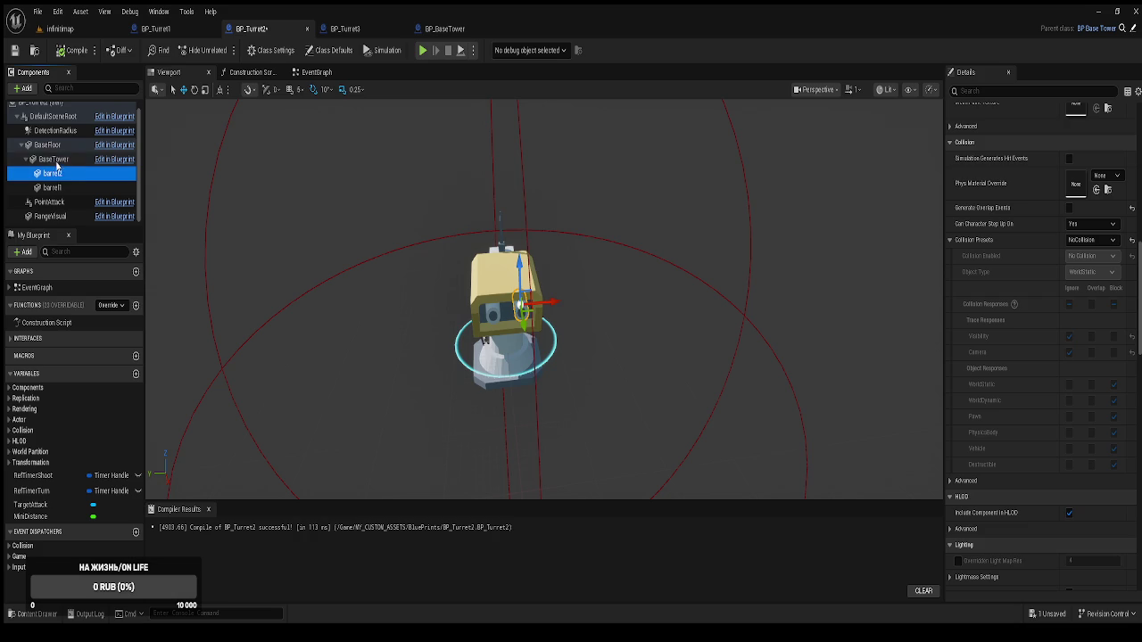
pyautogui.click(52, 145)
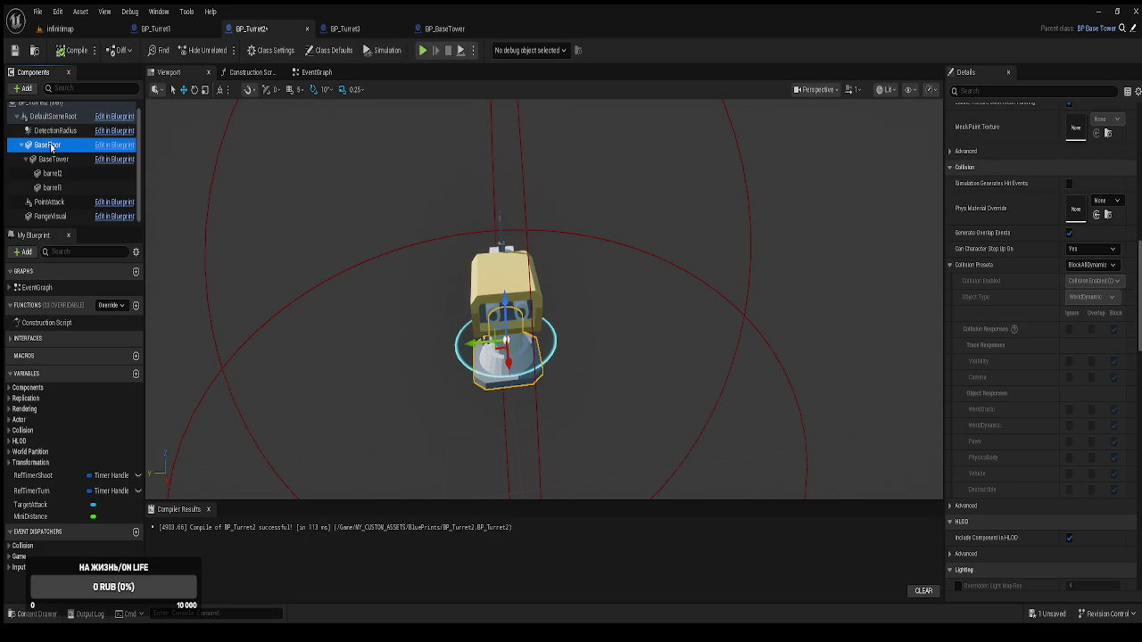
pyautogui.click(51, 158)
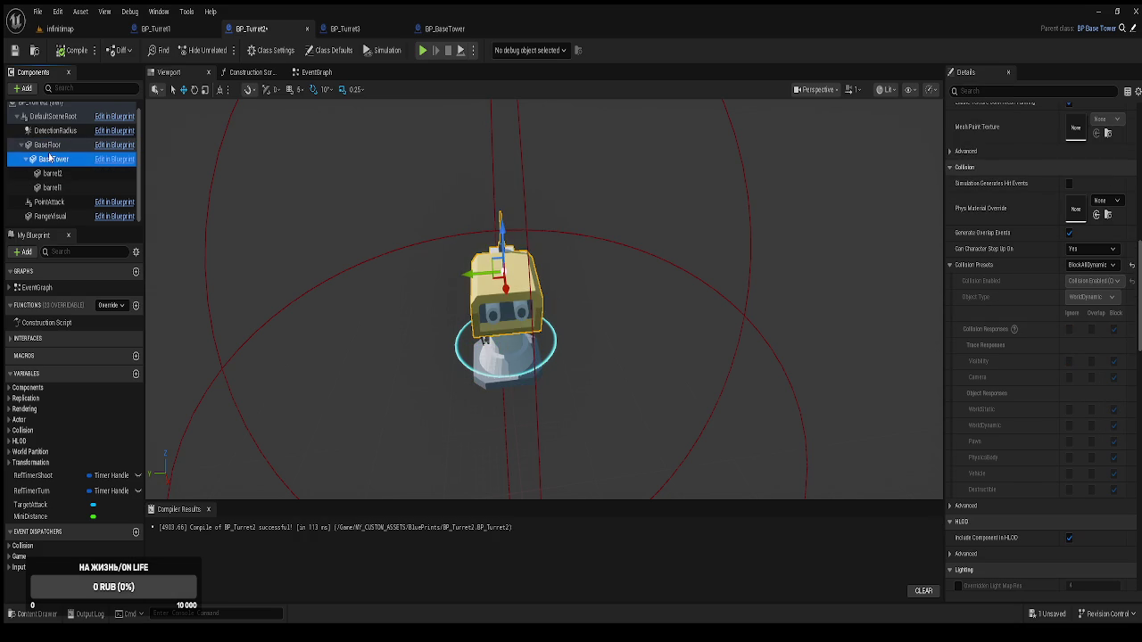
pyautogui.click(62, 145)
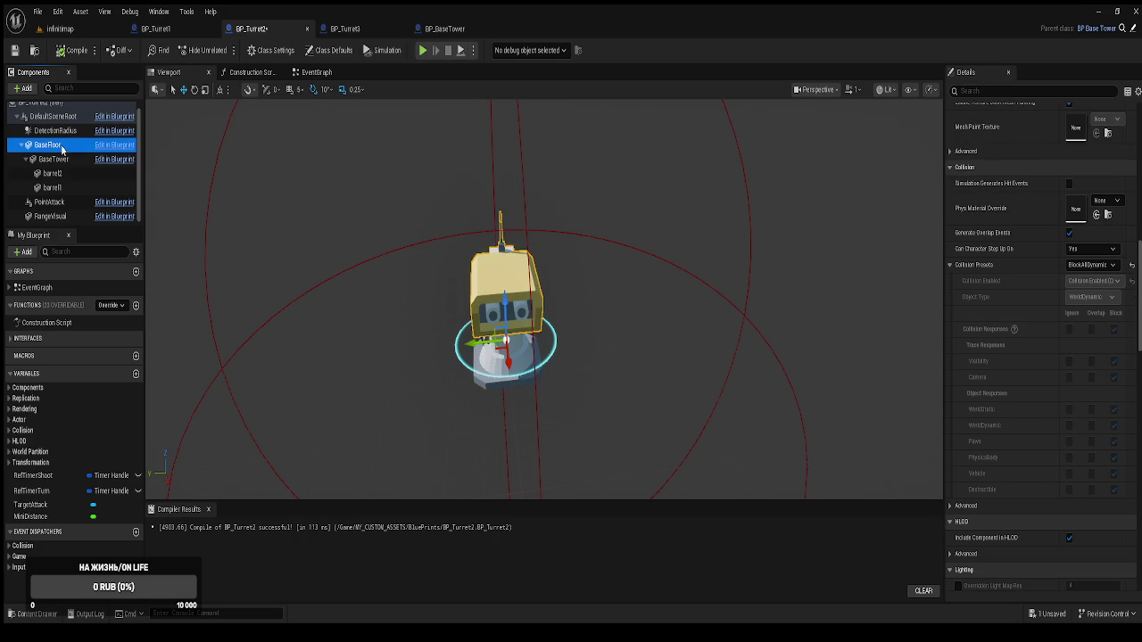
pyautogui.click(154, 32)
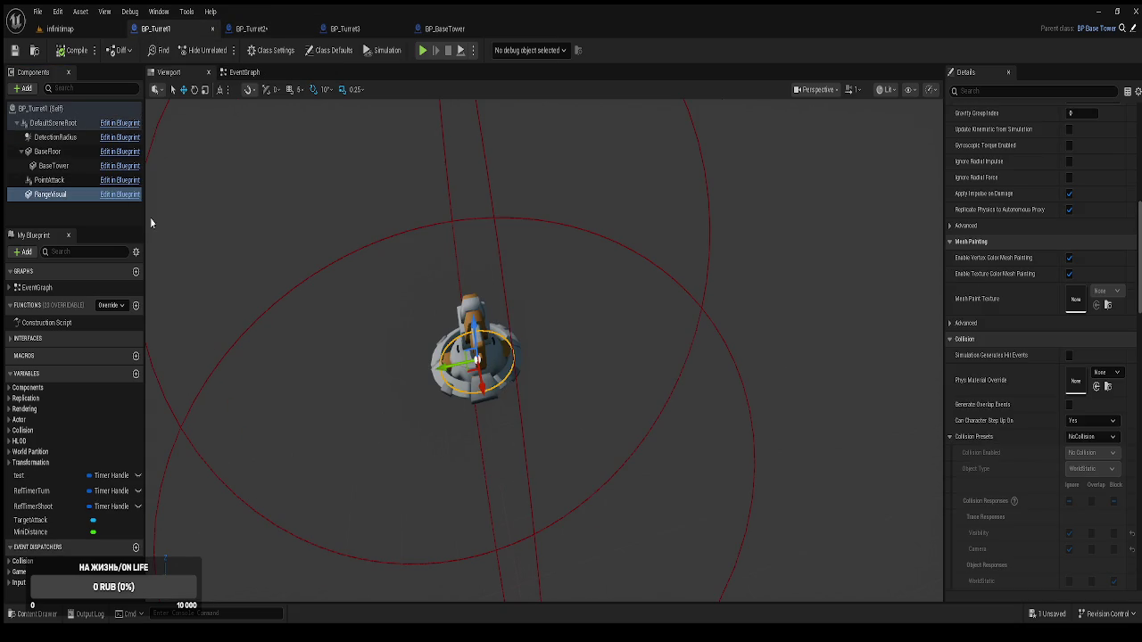
# Check BP_Turret1's BaseTower collision, then select BaseTower in BP_Turret2
pyautogui.click(57, 154)
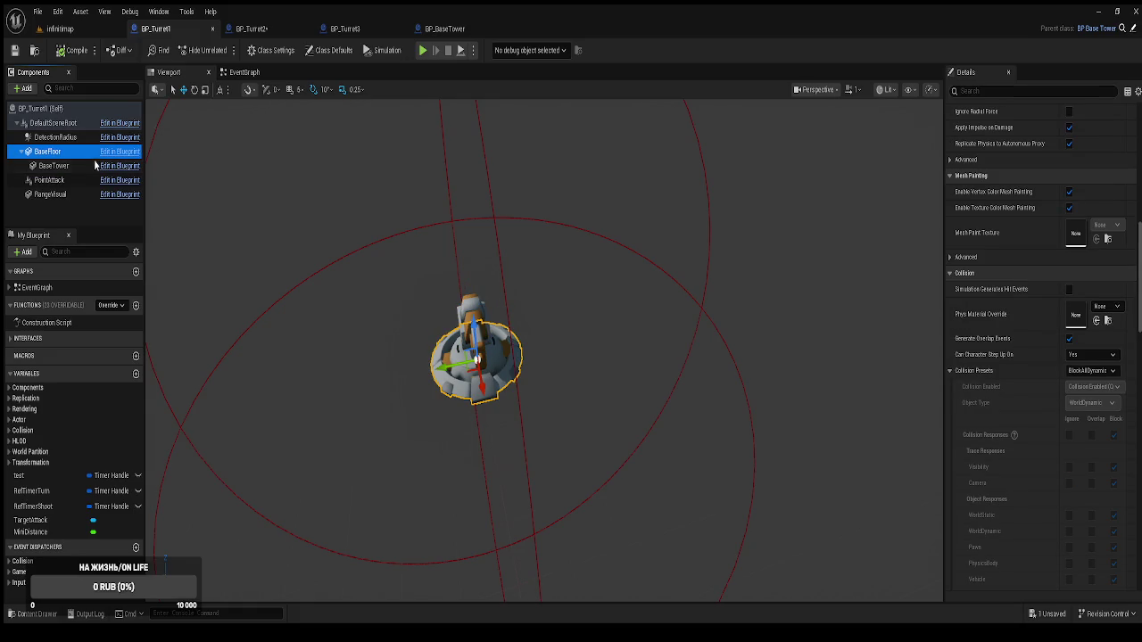
pyautogui.click(80, 168)
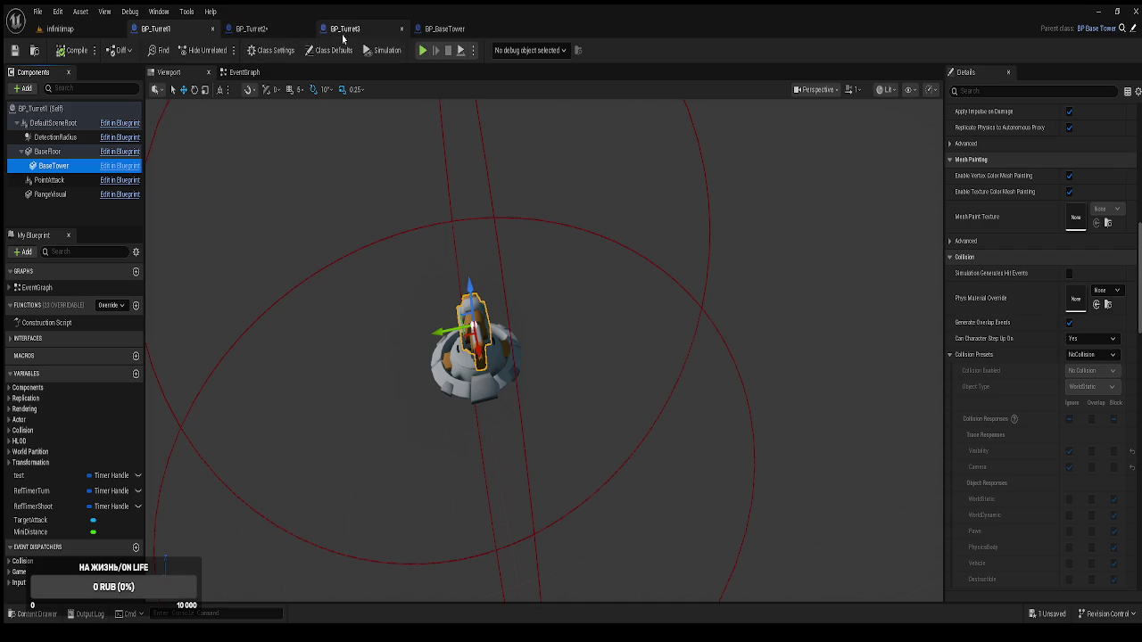
pyautogui.click(286, 31)
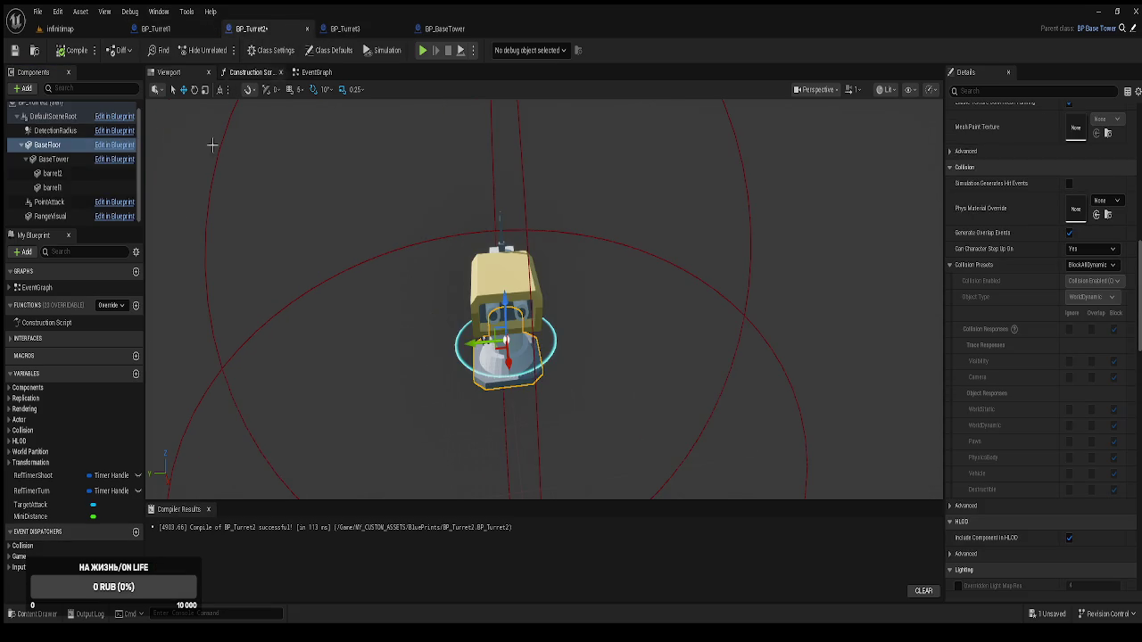
pyautogui.click(65, 158)
pyautogui.click(65, 153)
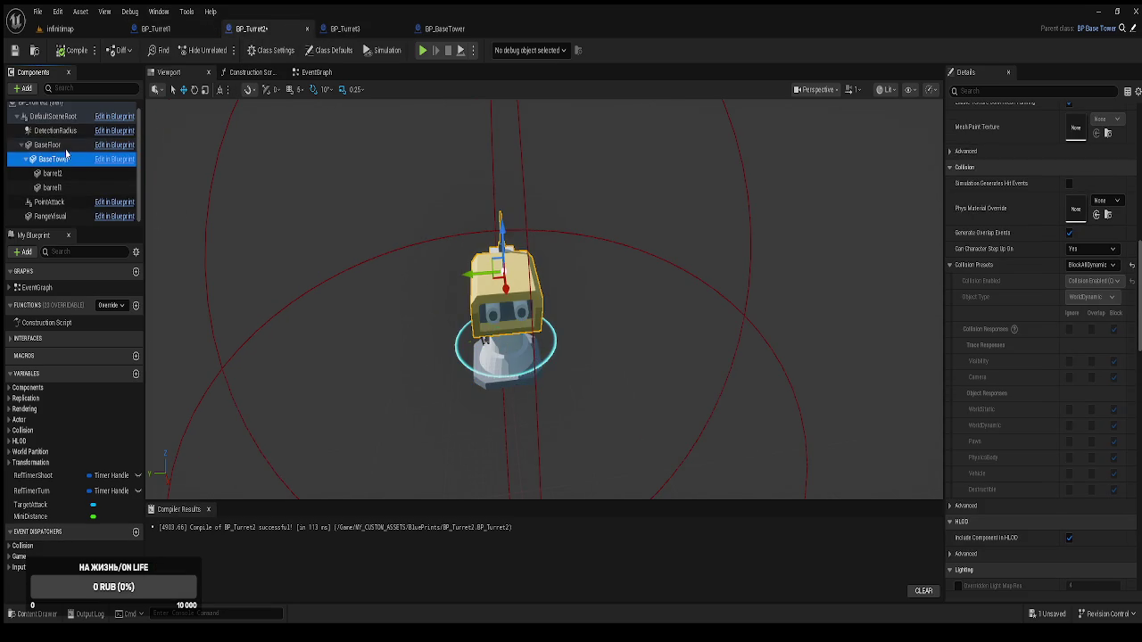
pyautogui.click(68, 161)
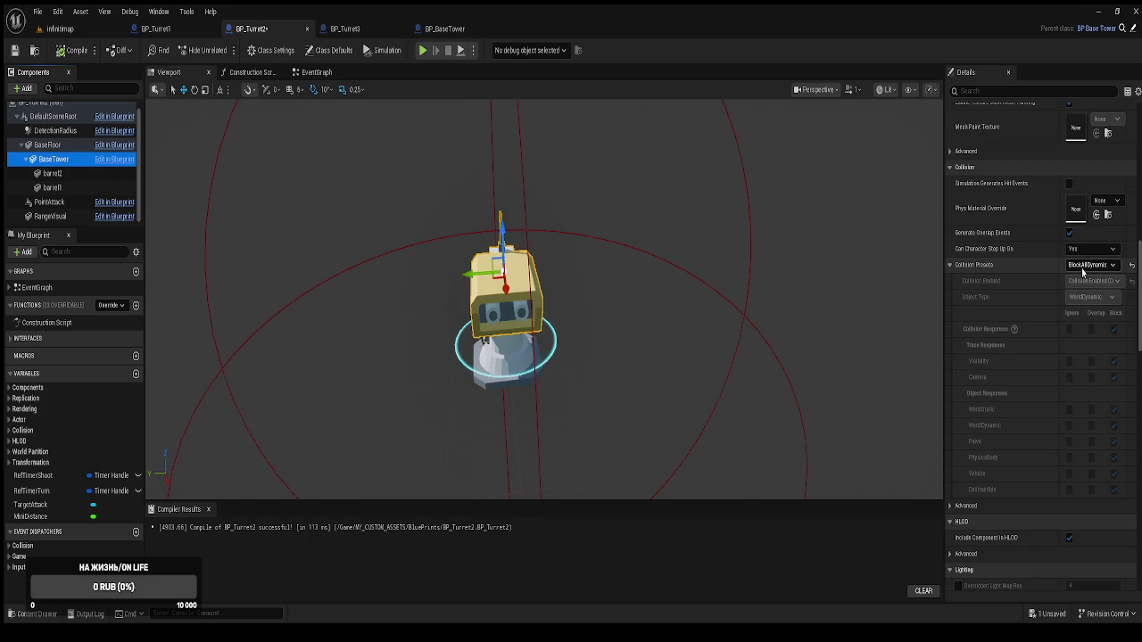
# Set BaseTower's collision preset to NoCollision and compile BP_Turret2
pyautogui.click(1084, 300)
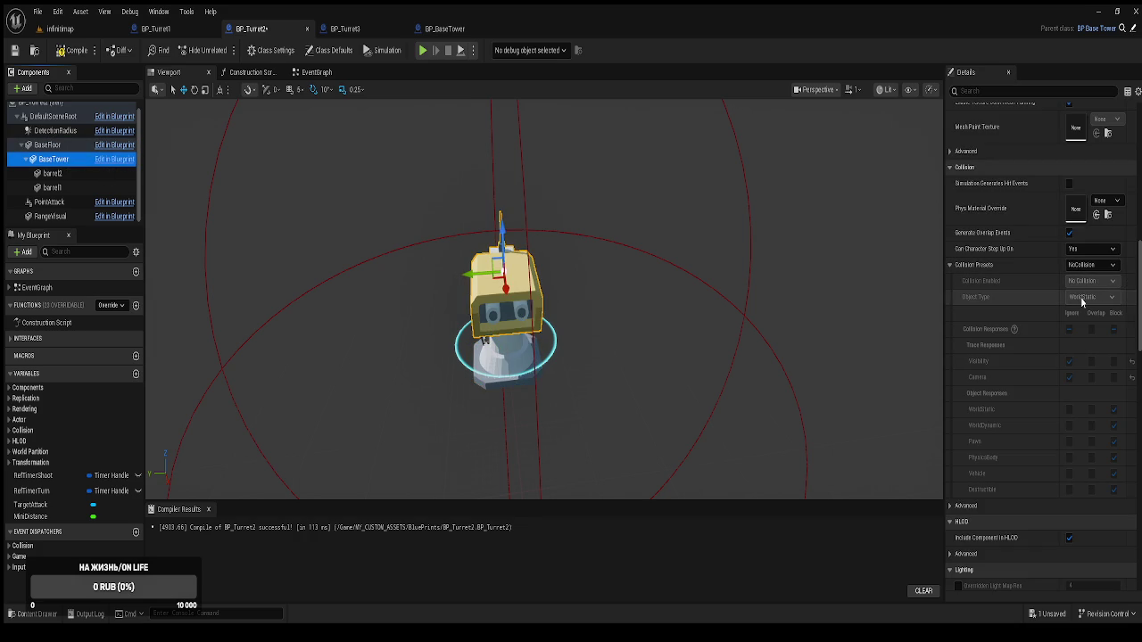
pyautogui.click(82, 54)
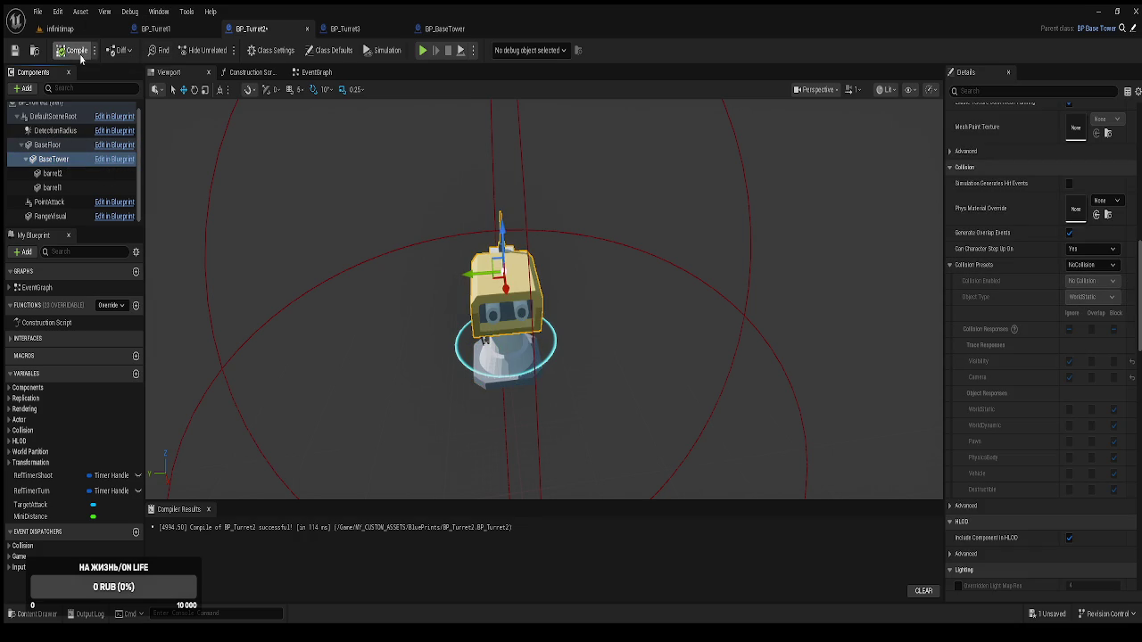
pyautogui.click(52, 173)
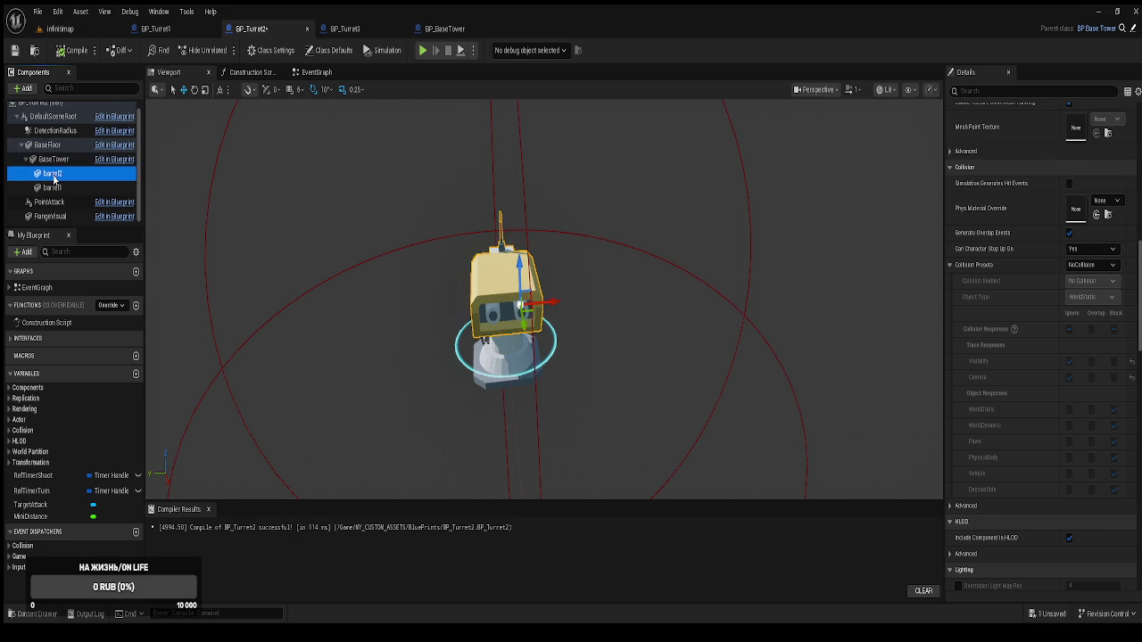
pyautogui.click(53, 188)
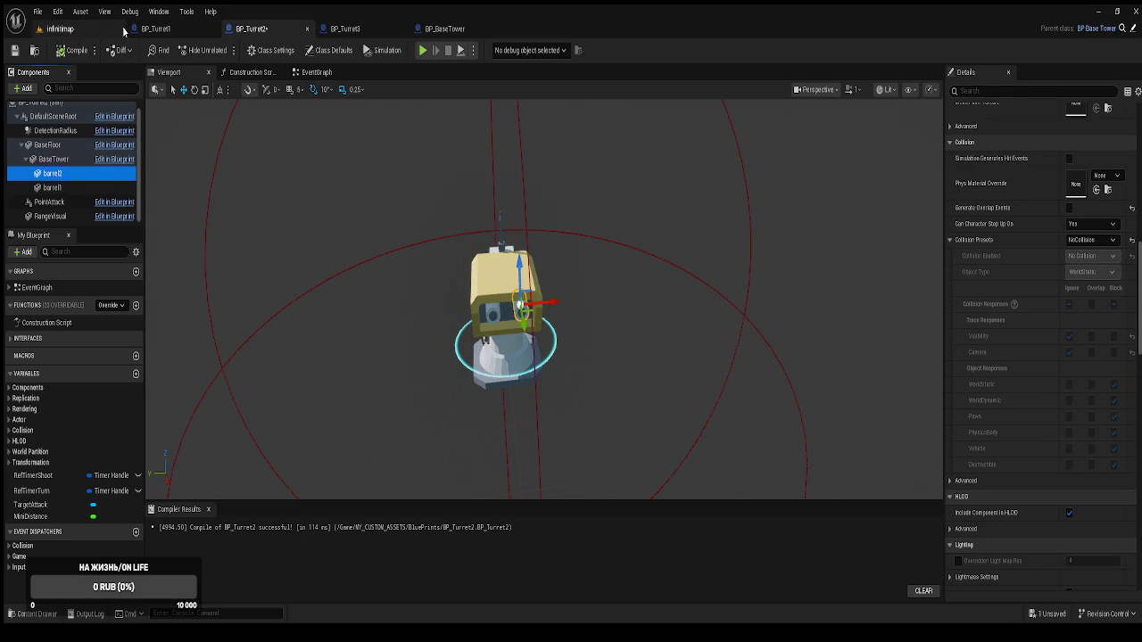
pyautogui.click(61, 29)
# Play the level, buy a tower on one build spot and Башня № 1 on another, then exit
pyautogui.click(225, 50)
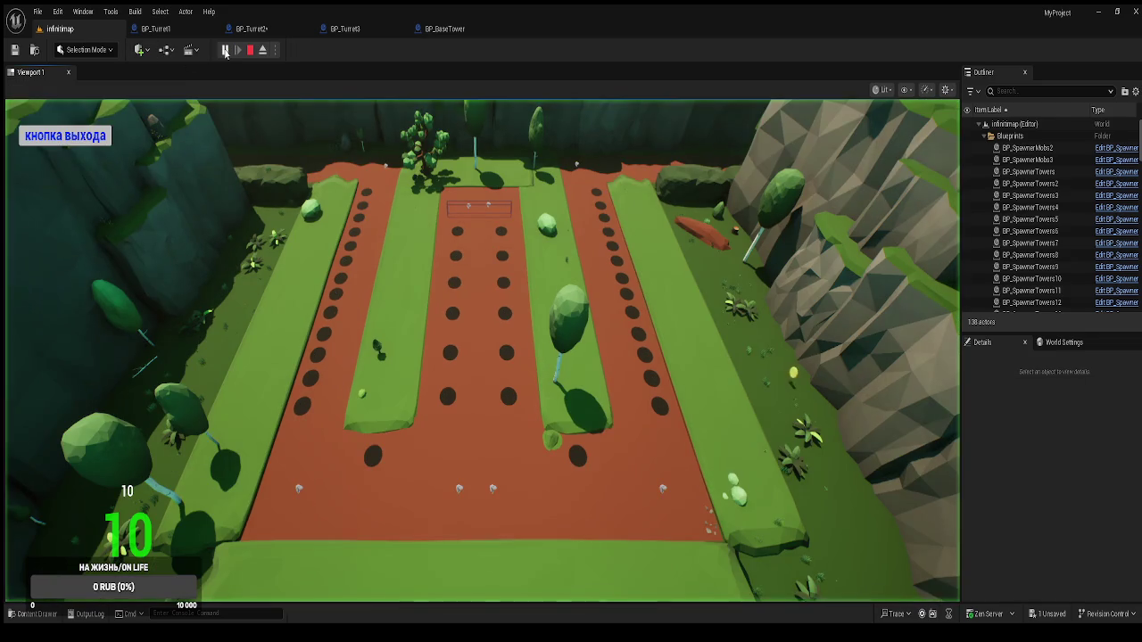
pyautogui.click(510, 395)
pyautogui.click(445, 413)
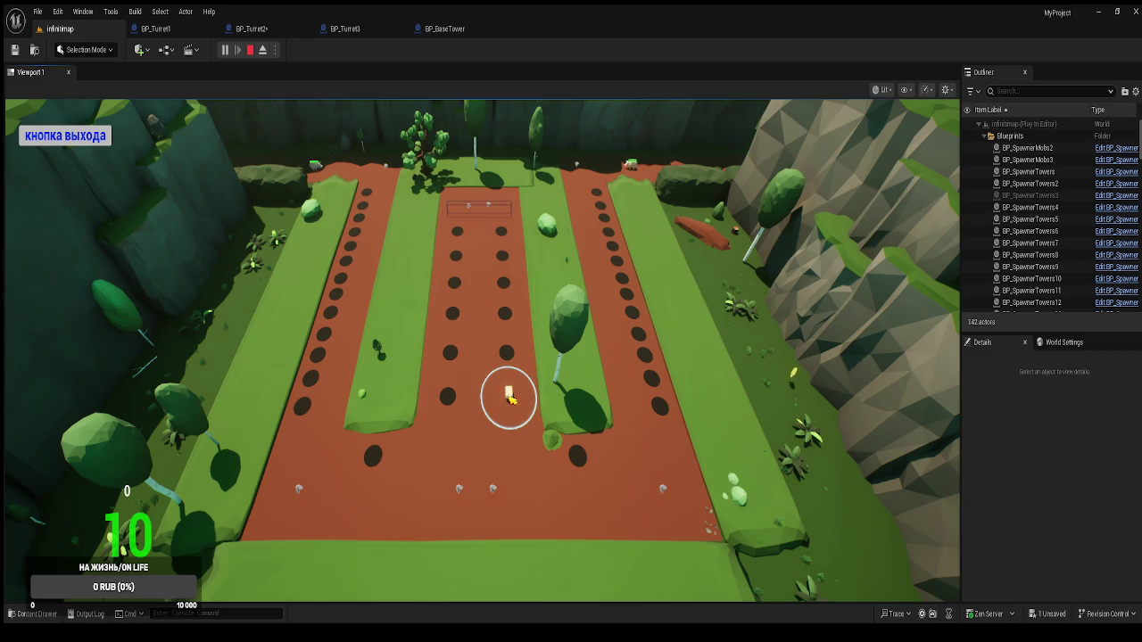
pyautogui.click(457, 398)
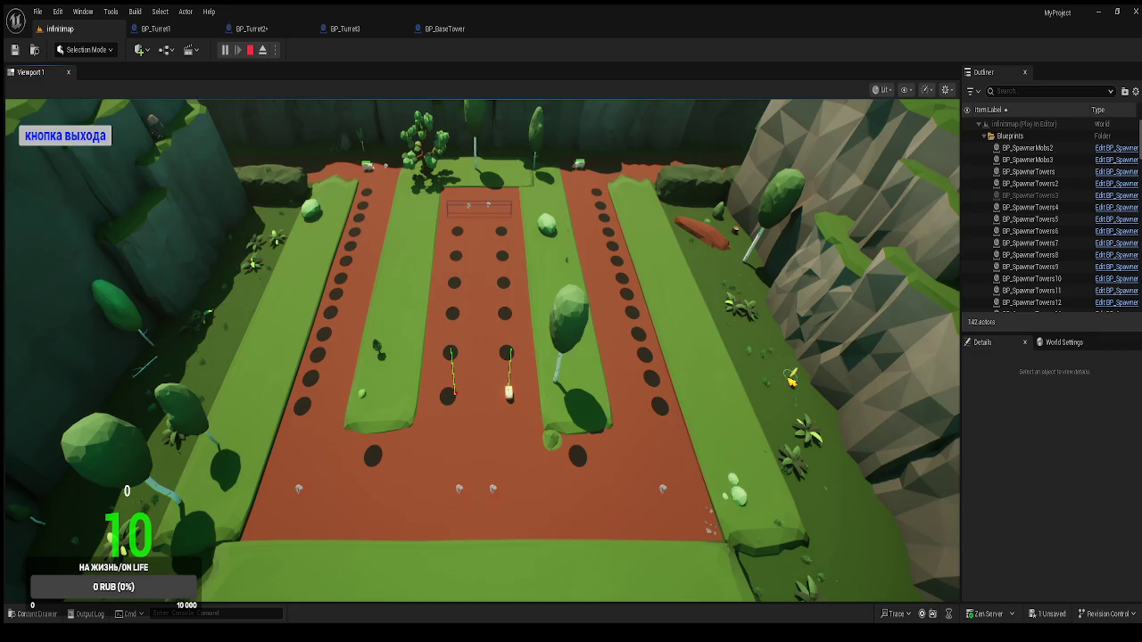
pyautogui.click(448, 396)
pyautogui.click(408, 414)
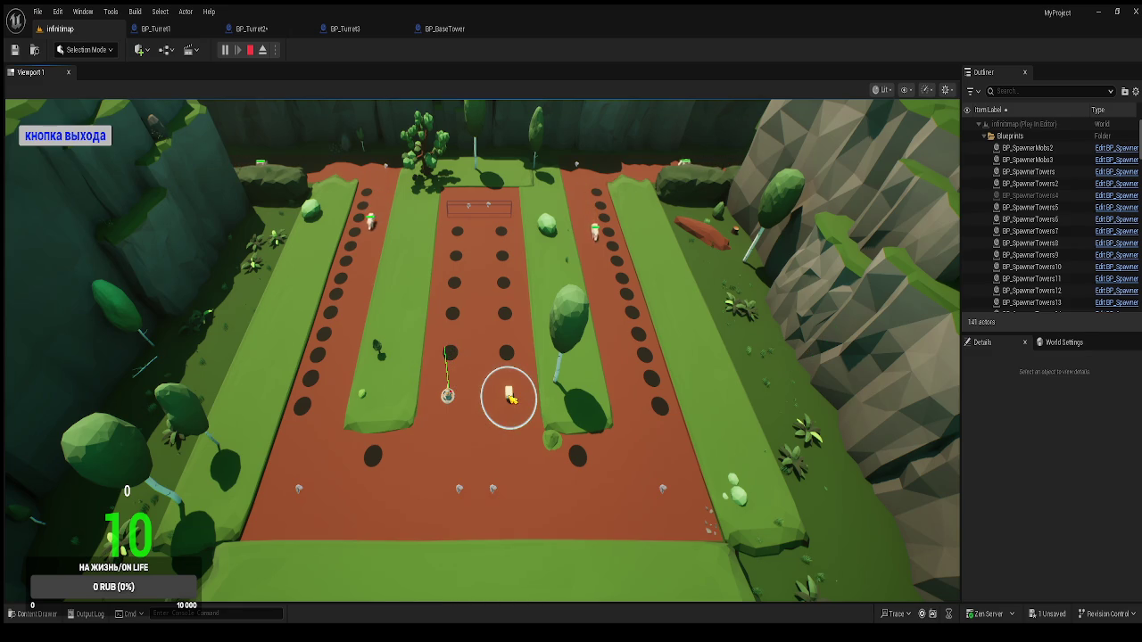
pyautogui.click(95, 137)
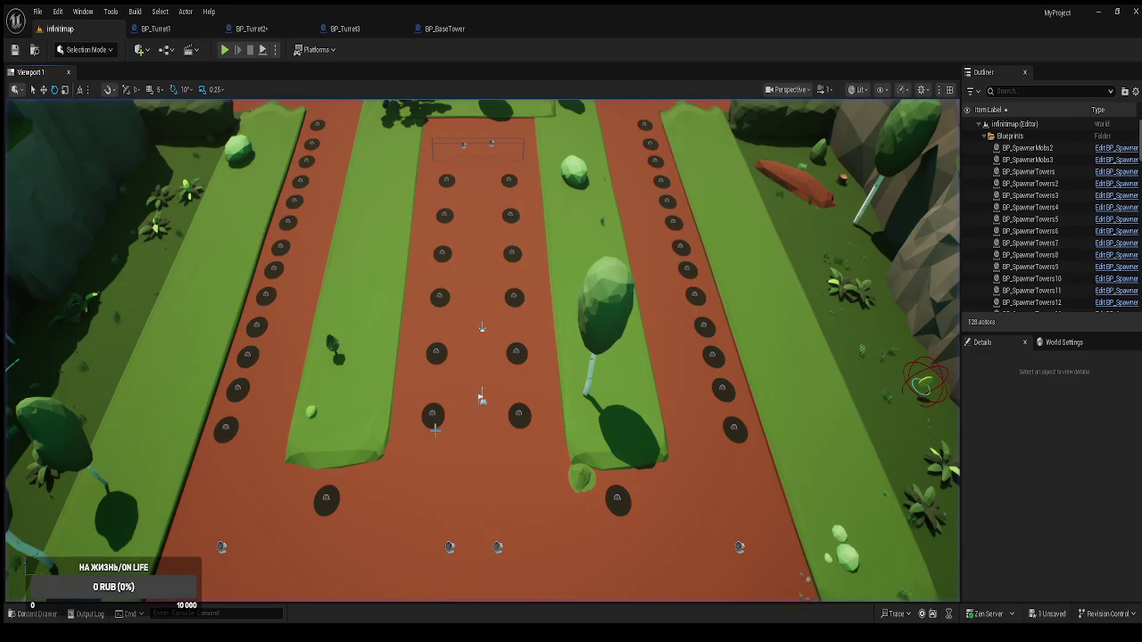
# Replay, test Cancel, buy Башня № 3 for 15 coins, cancel when out of coins, then stop
pyautogui.click(225, 49)
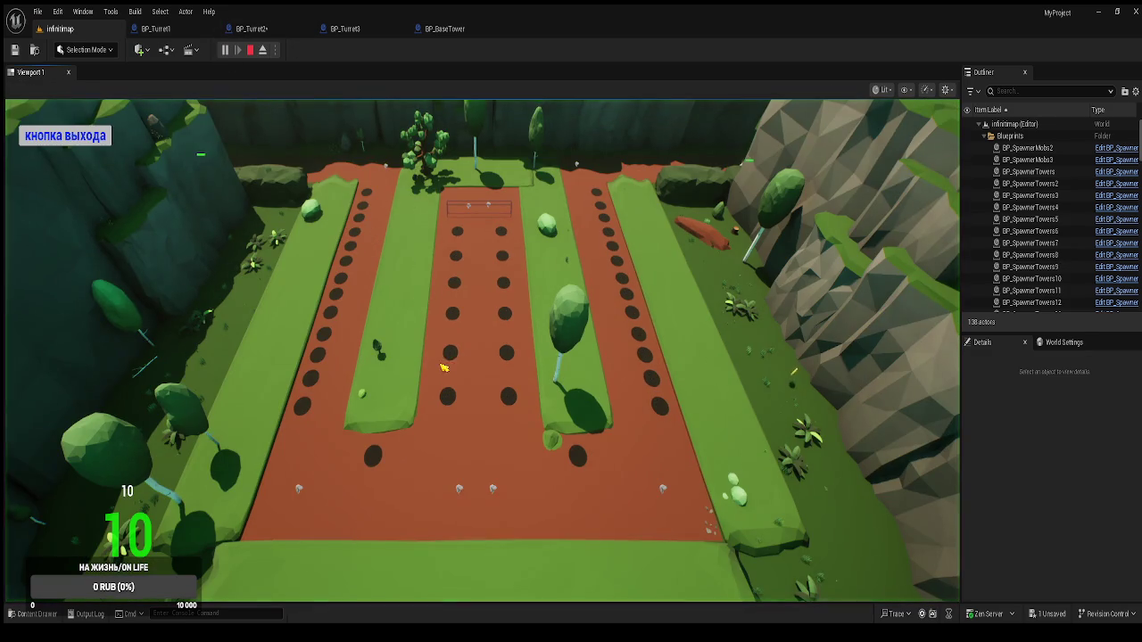
pyautogui.click(447, 396)
pyautogui.click(487, 485)
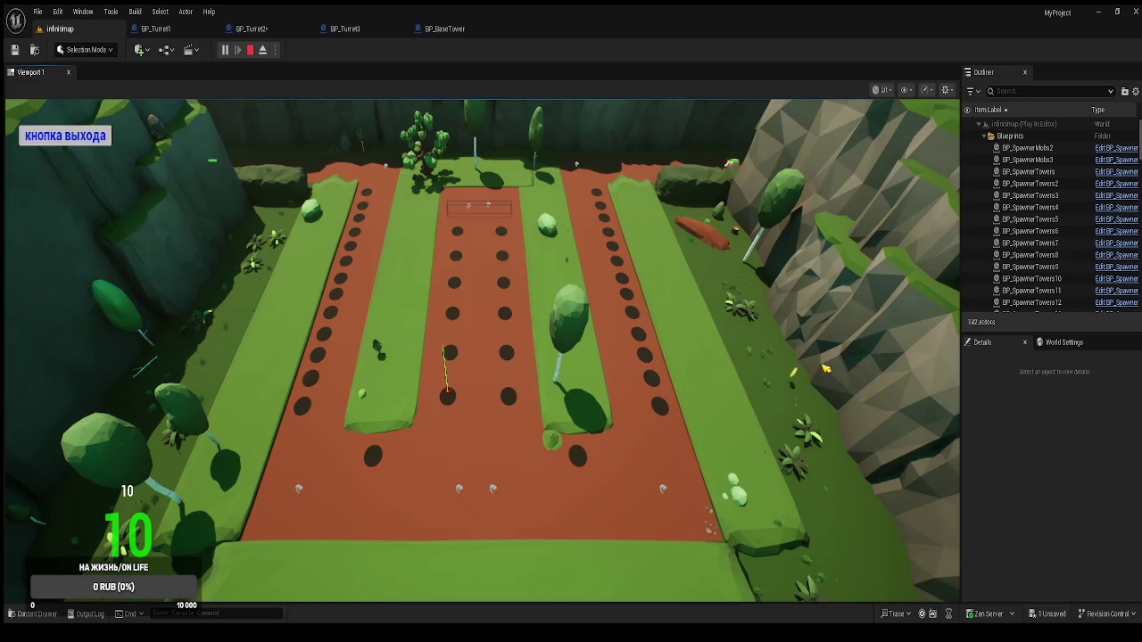
pyautogui.click(507, 404)
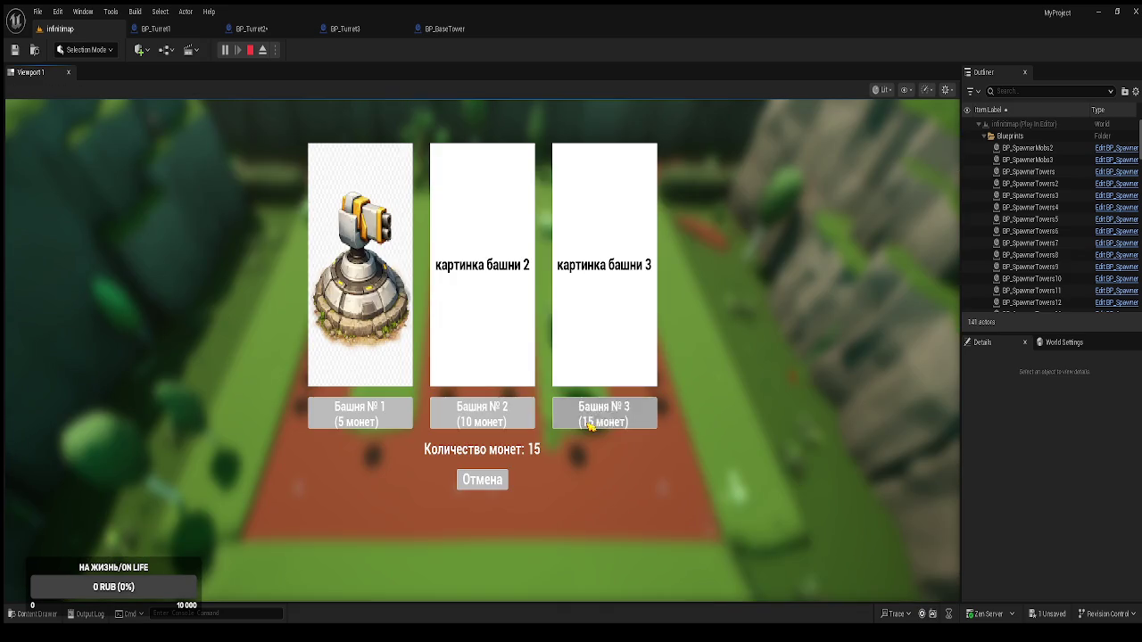
pyautogui.click(507, 409)
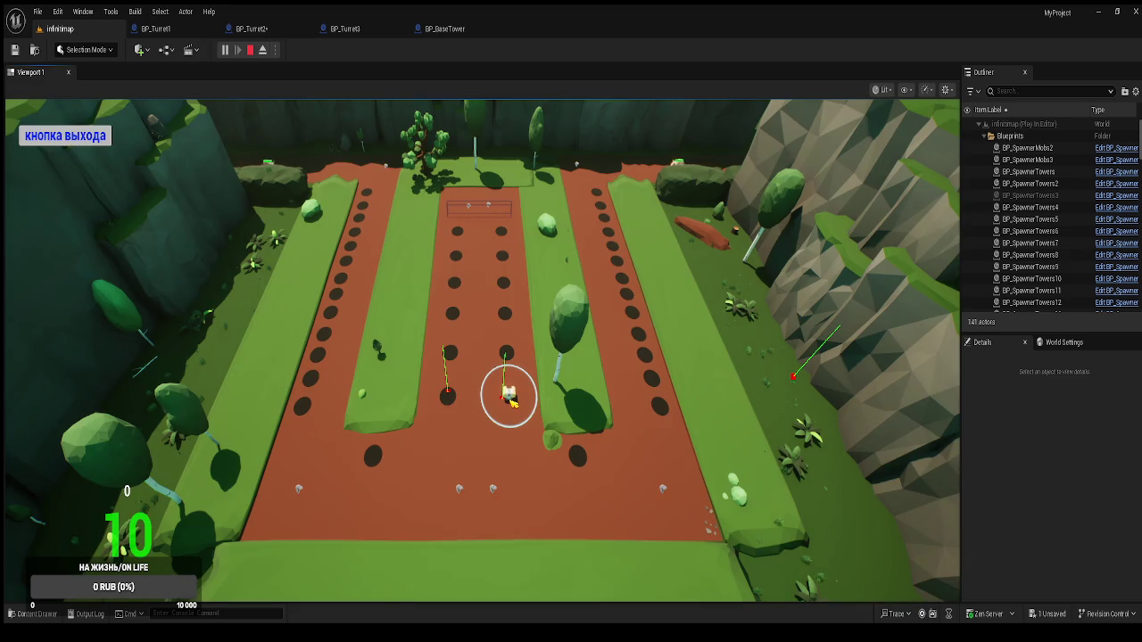
pyautogui.click(450, 397)
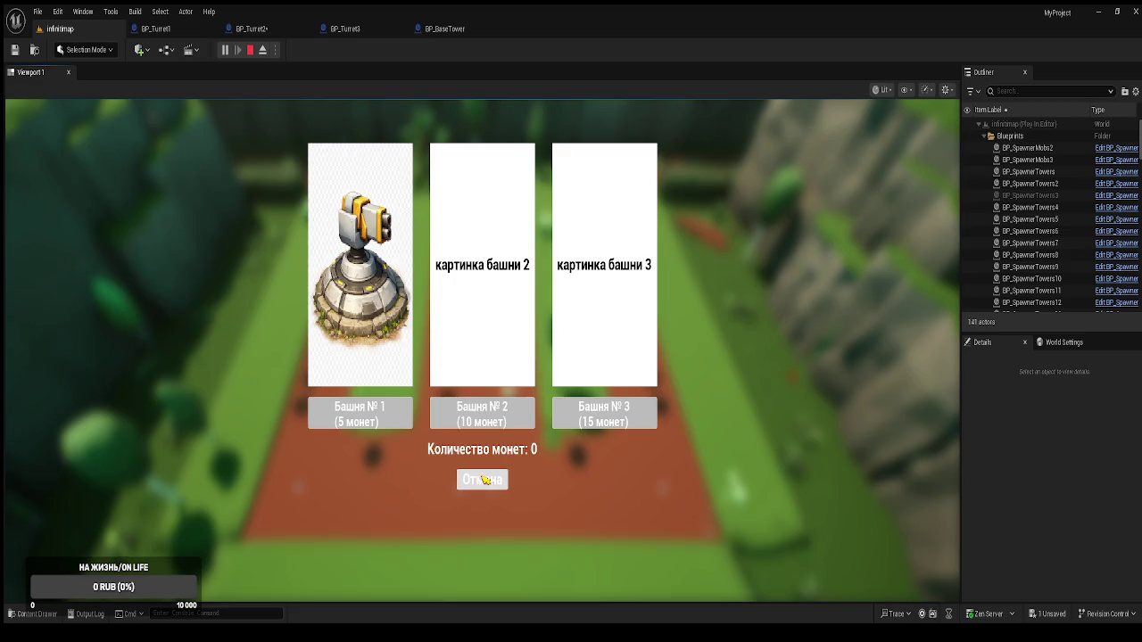
pyautogui.click(497, 480)
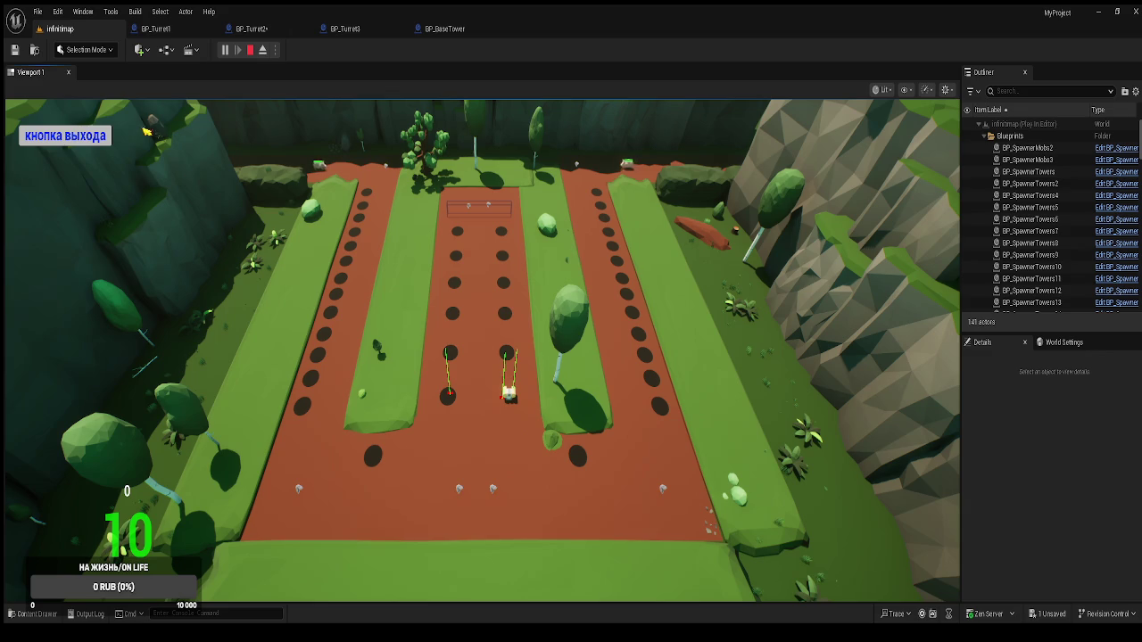
pyautogui.click(65, 135)
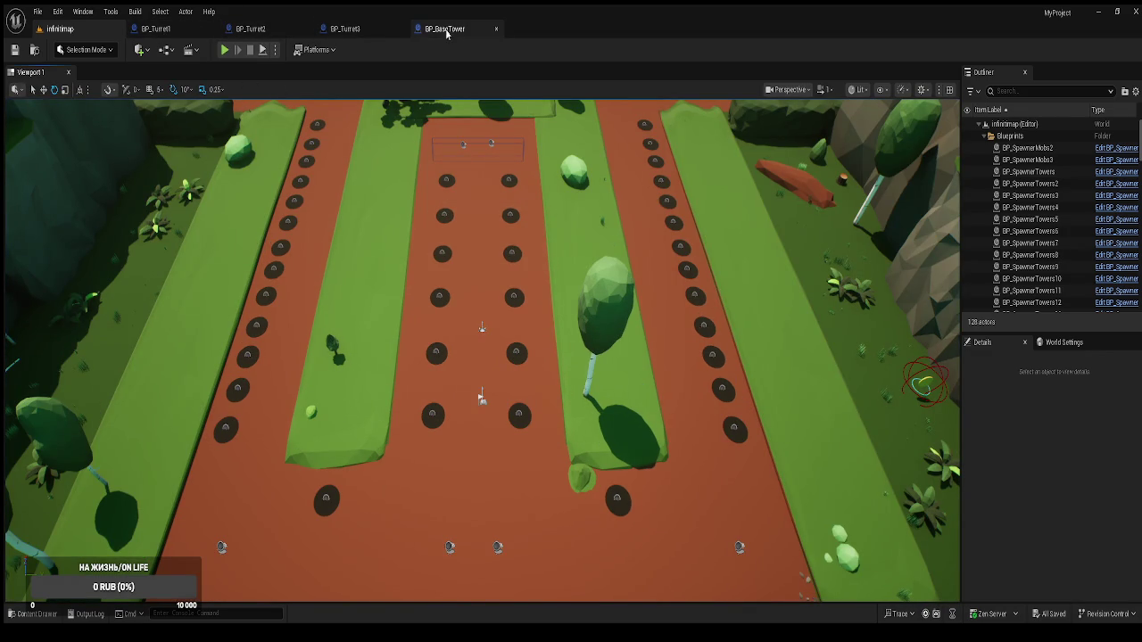
# Close the four turret blueprint tabs and open the HUD widget blueprint from the WBP folder
pyautogui.middleClick(189, 33)
pyautogui.middleClick(192, 36)
pyautogui.middleClick(192, 36)
pyautogui.middleClick(192, 36)
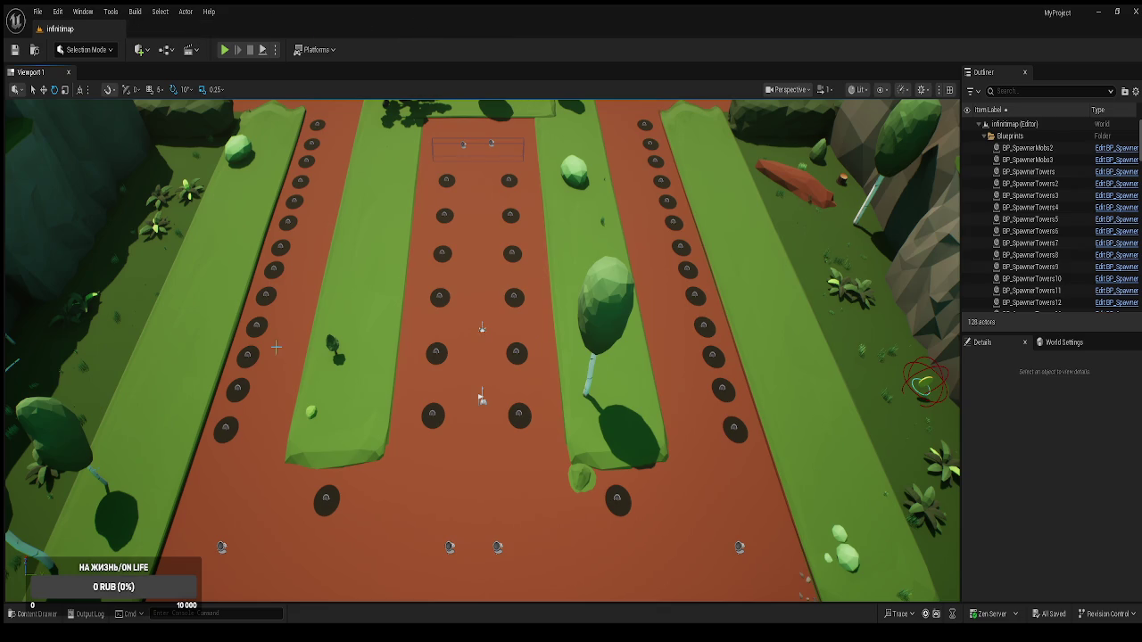
pyautogui.hotkey('ctrl', 'space')
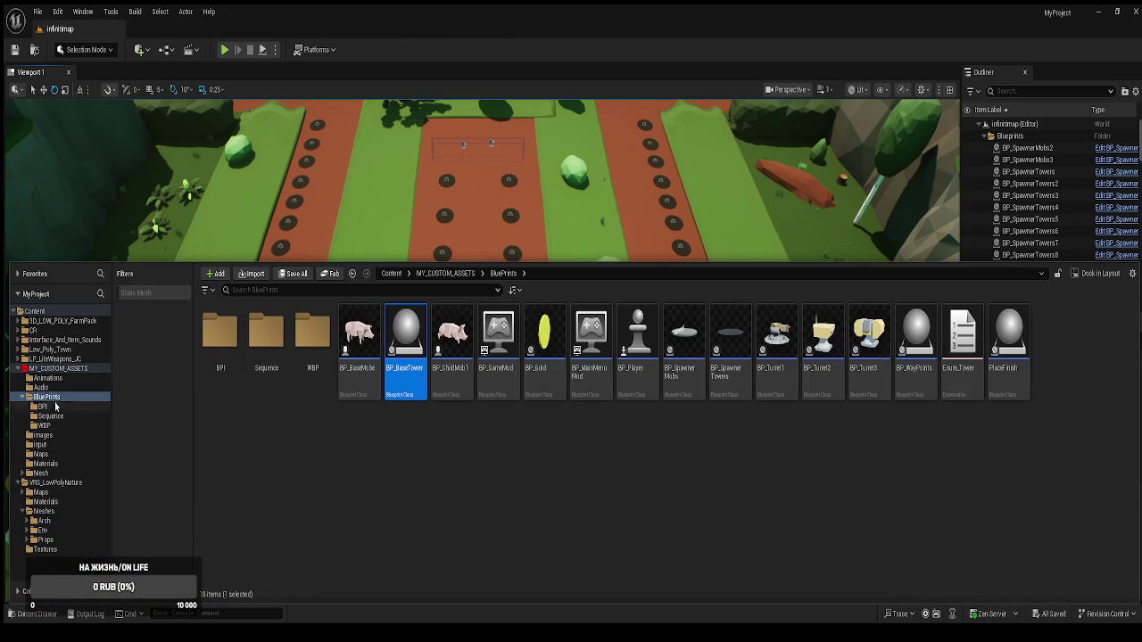
pyautogui.doubleClick(301, 375)
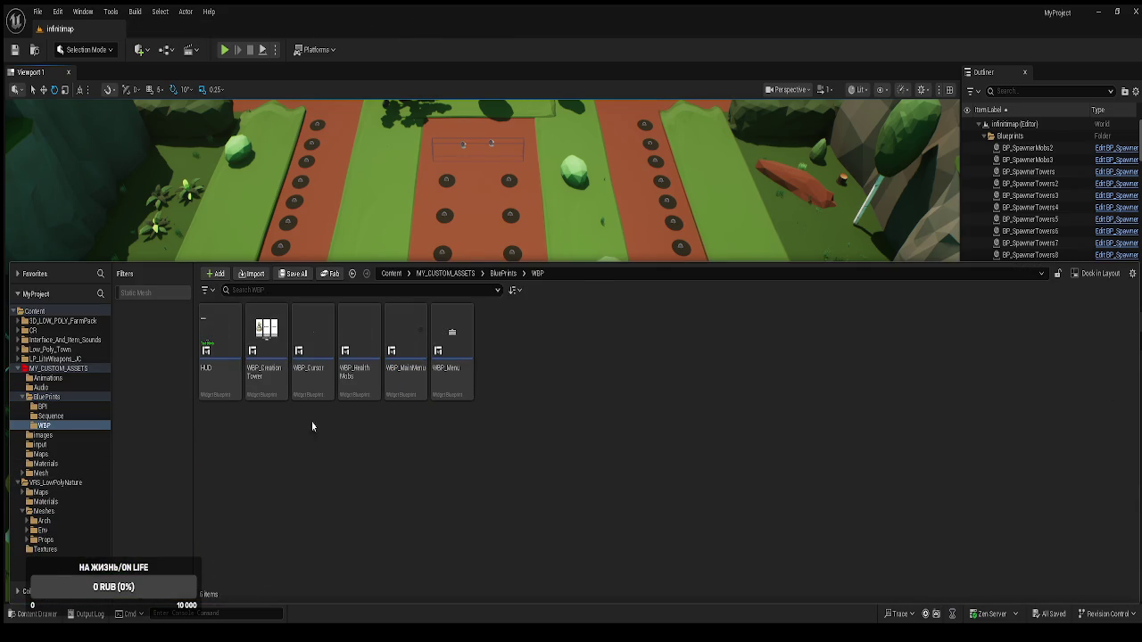
pyautogui.doubleClick(219, 348)
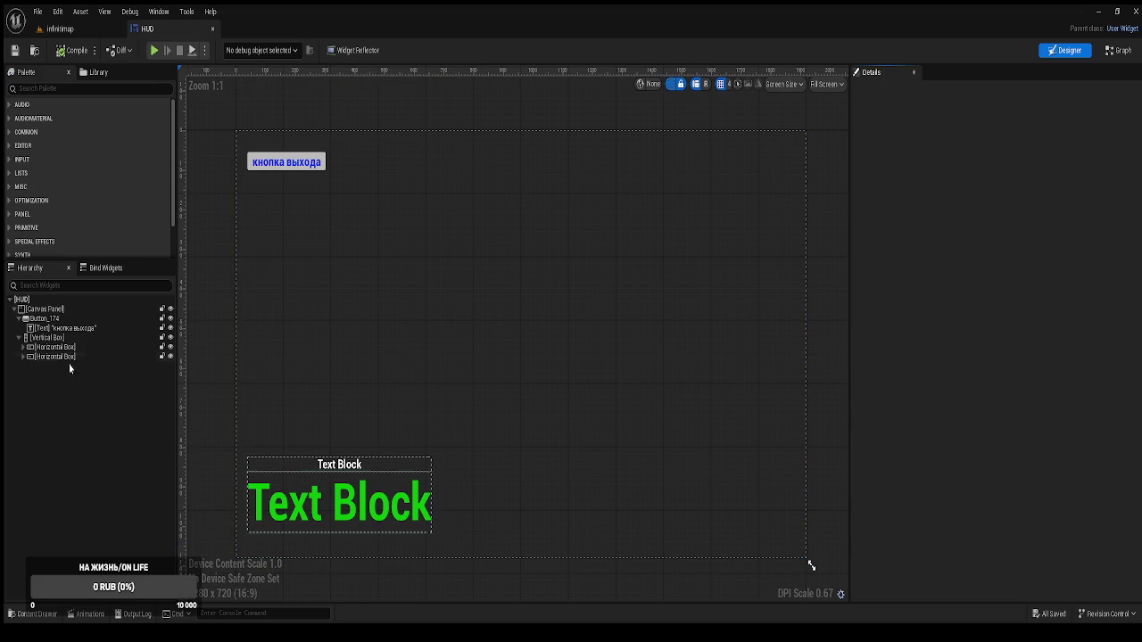
# Expand both Horizontal Box rows in the Hierarchy to show the gold and health text blocks
pyautogui.click(28, 348)
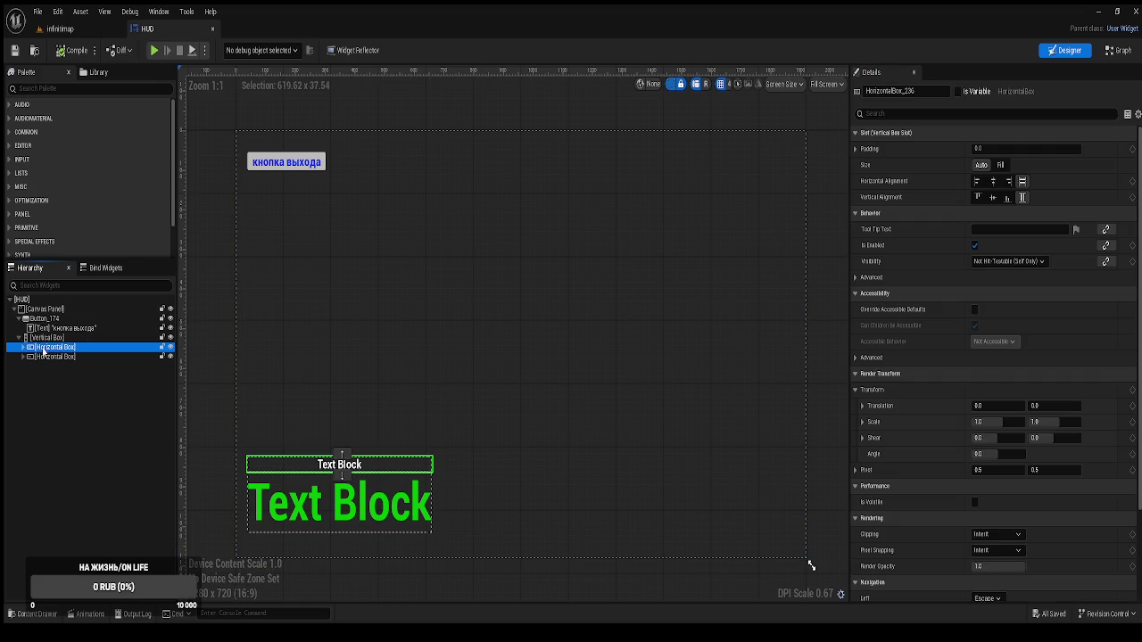
pyautogui.click(24, 348)
pyautogui.click(24, 366)
pyautogui.click(37, 437)
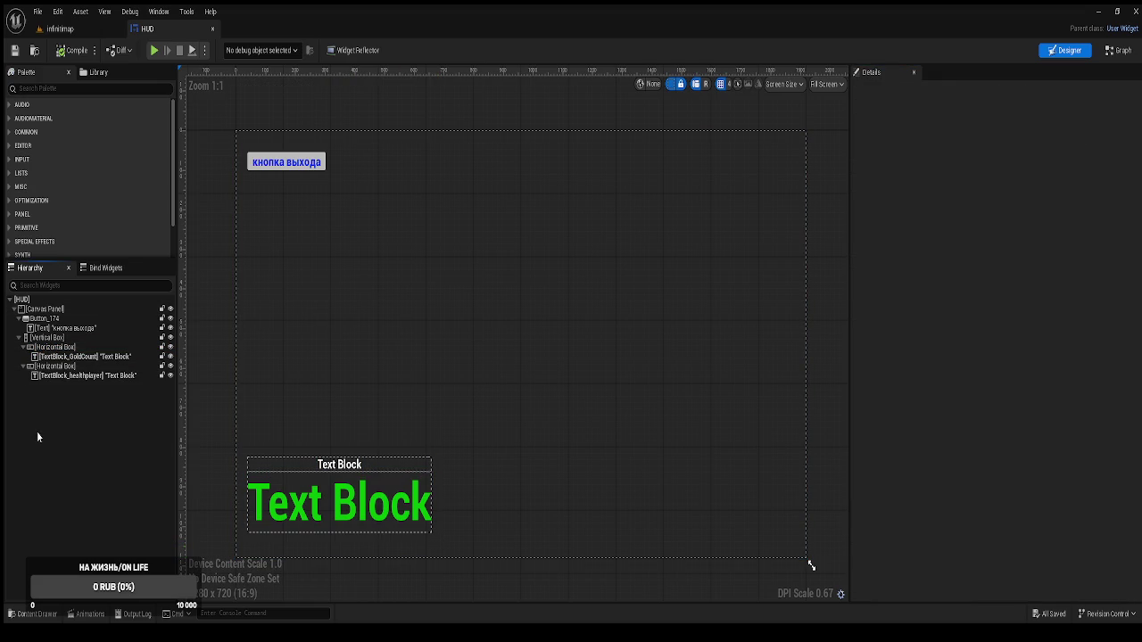
# Add two Size Boxes to the gold row and paste copies of them into the health row
pyautogui.click(35, 88)
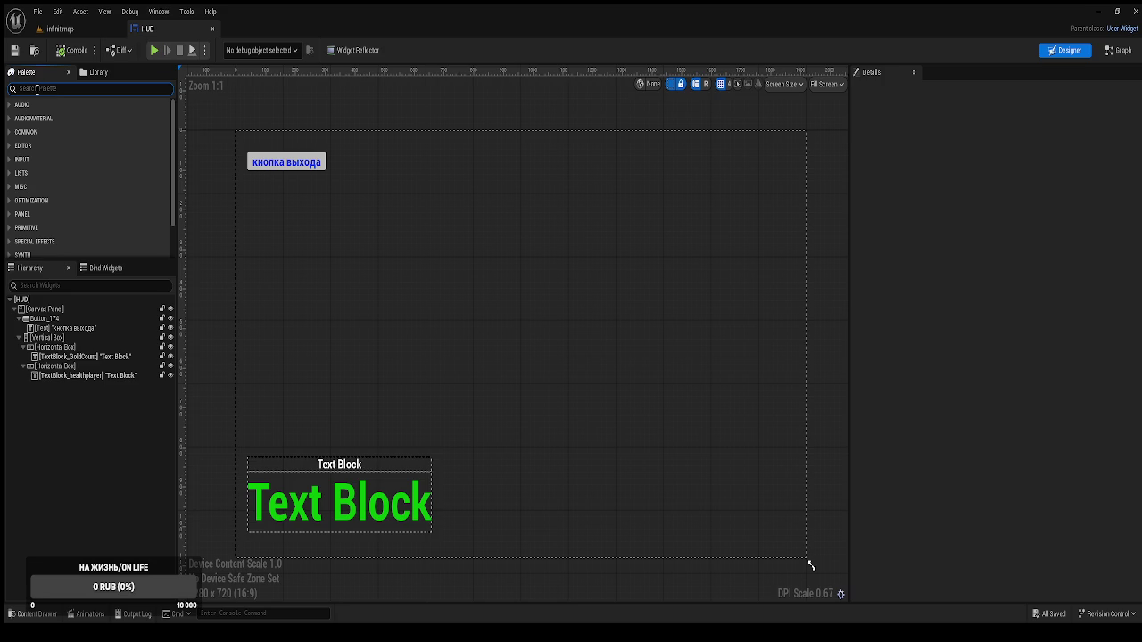
pyautogui.write('box')
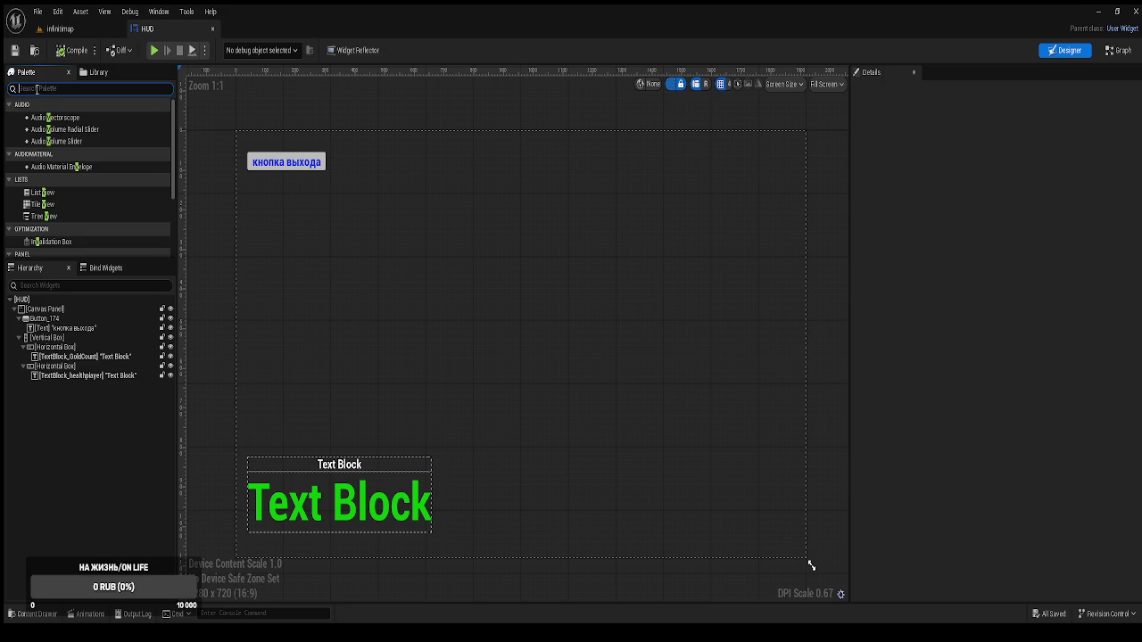
pyautogui.scroll(-3, 124, 169)
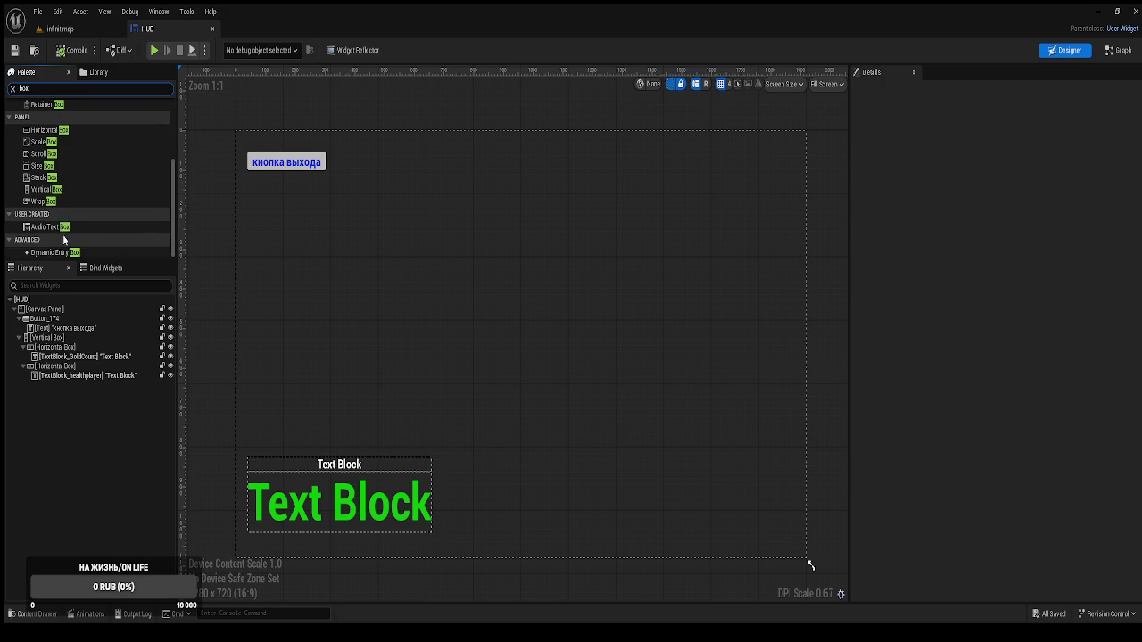
pyautogui.click(47, 168)
pyautogui.moveTo(85, 270)
pyautogui.mouseDown()
pyautogui.moveTo(58, 339)
pyautogui.moveTo(67, 351)
pyautogui.mouseUp()
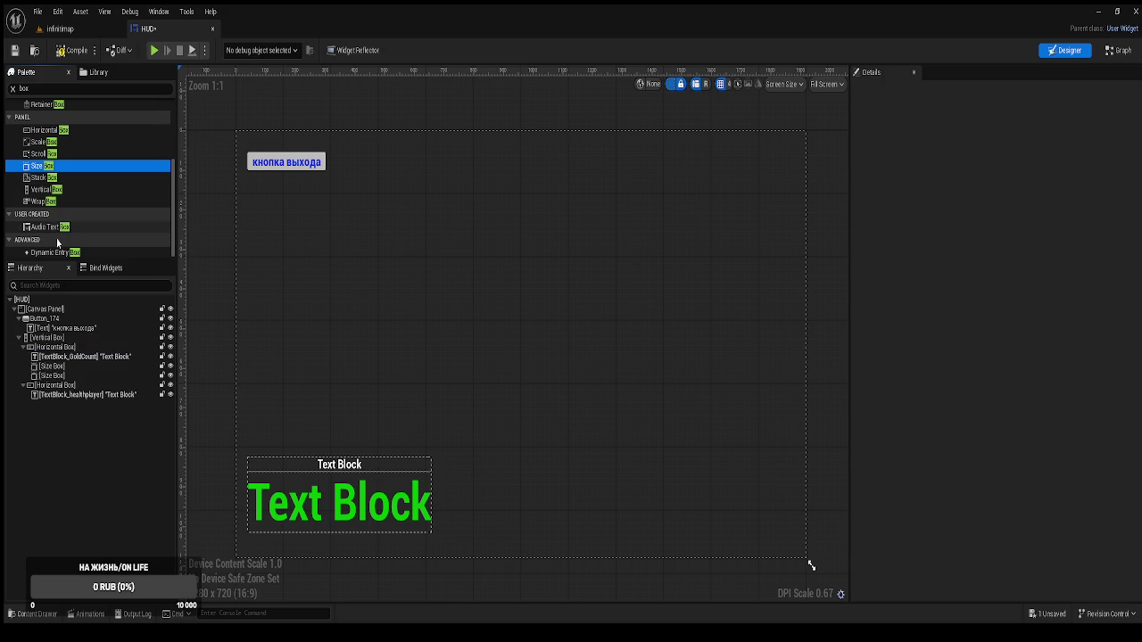
pyautogui.click(54, 366)
pyautogui.keyDown('shift'); pyautogui.click(62, 374); pyautogui.keyUp('shift')
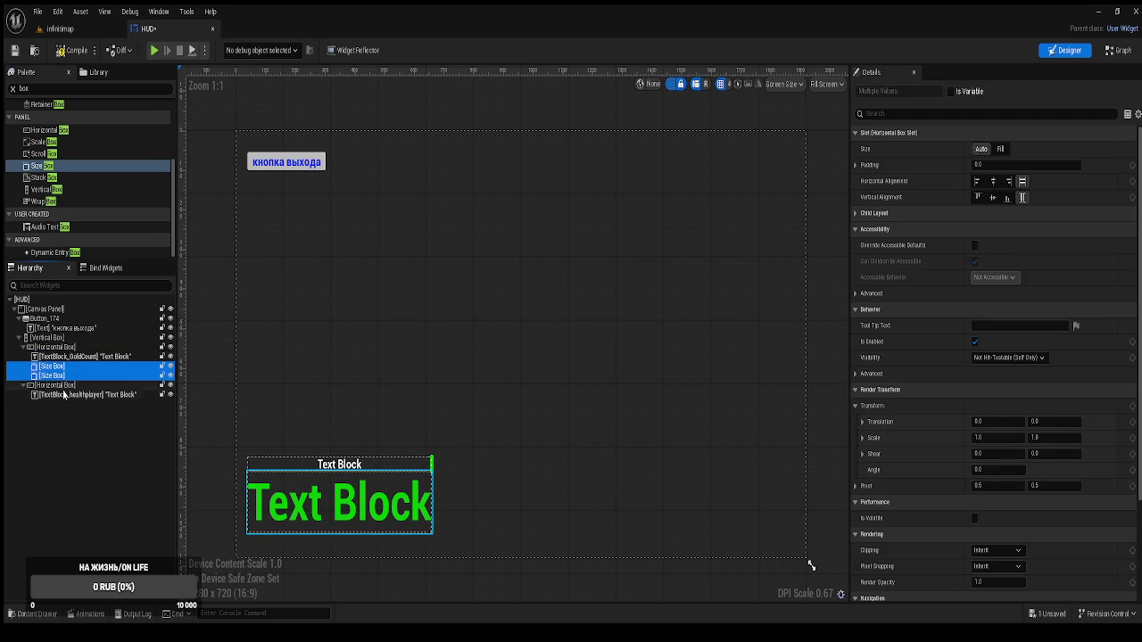
pyautogui.click(55, 385)
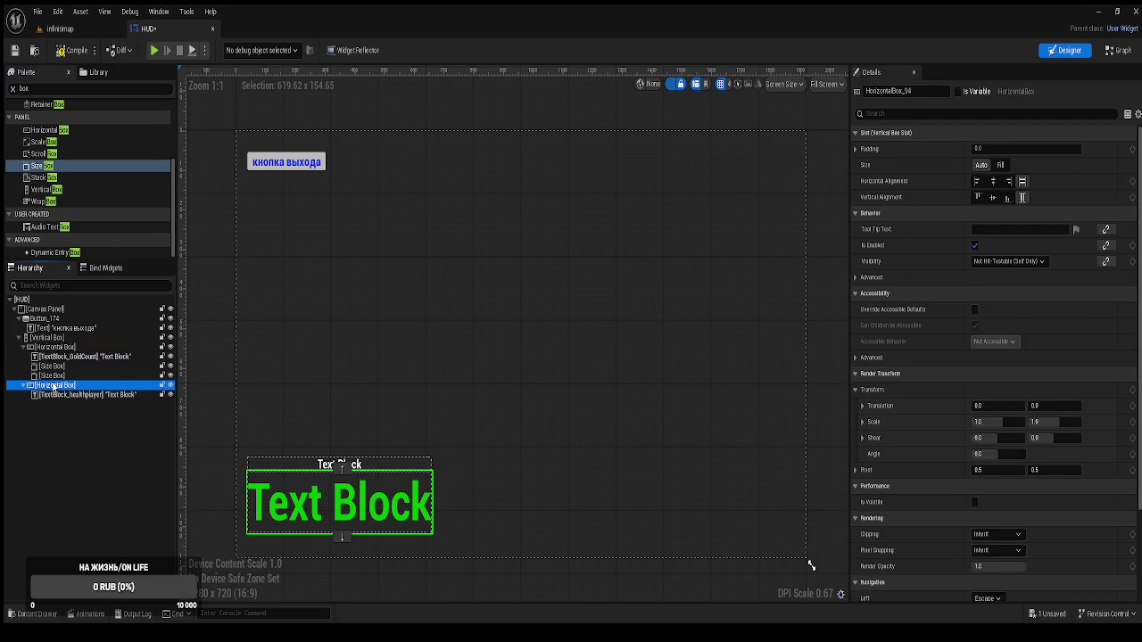
pyautogui.hotkey('ctrl', 'v')
pyautogui.click(62, 404)
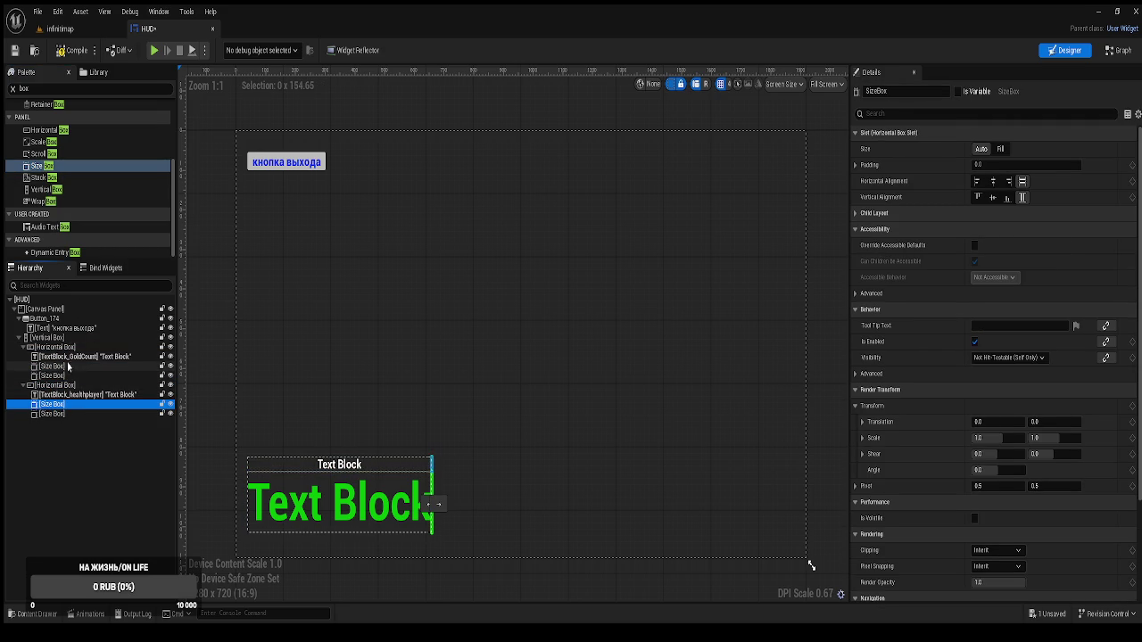
# Move TextBlock_GoldCount into the second Size Box and add a Text label widget in the first
pyautogui.click(74, 357)
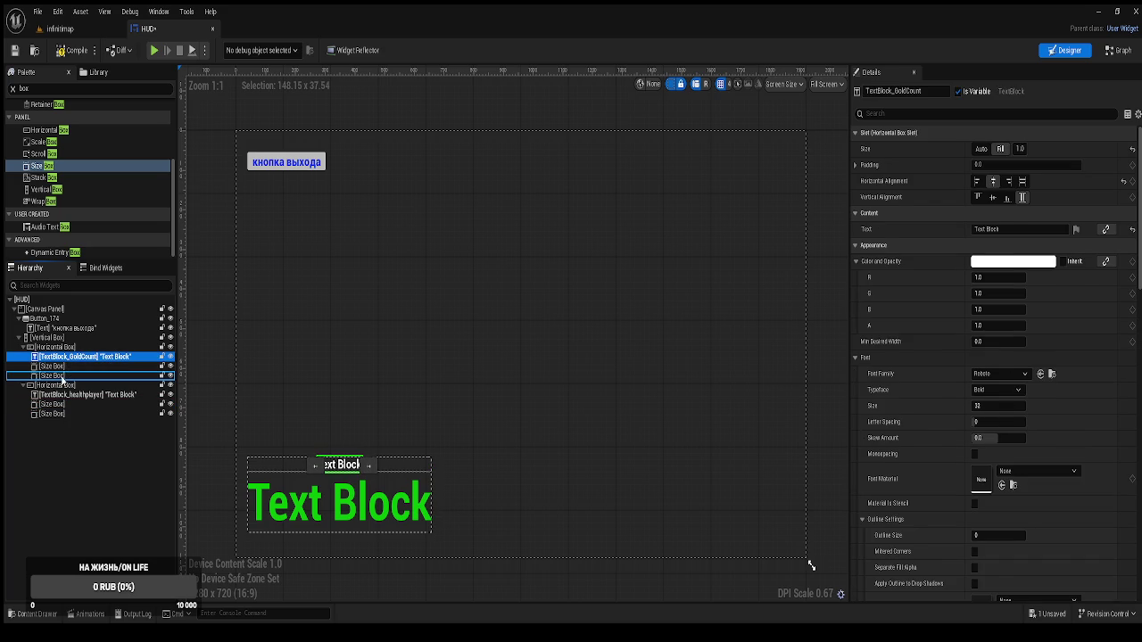
pyautogui.moveTo(62, 380); pyautogui.dragTo(62, 378)
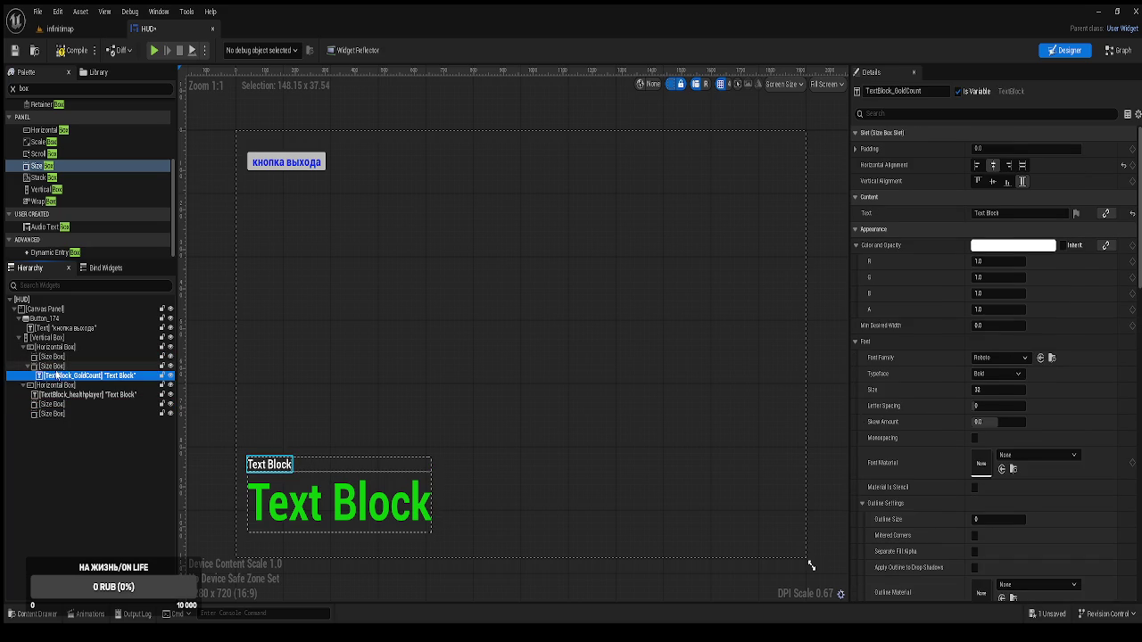
pyautogui.click(25, 89)
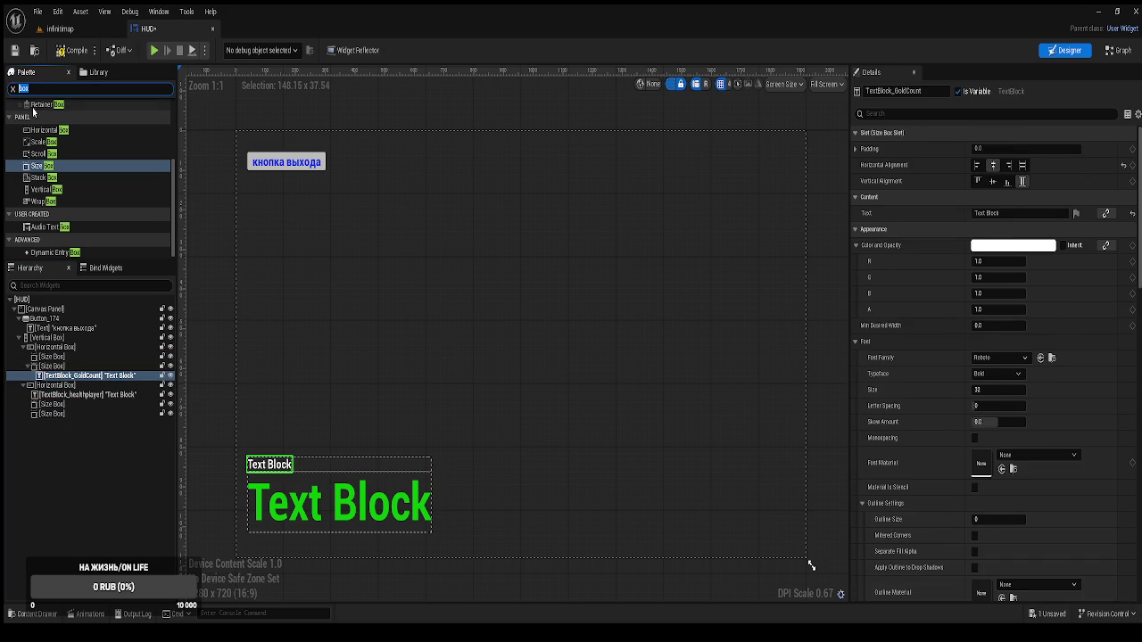
pyautogui.write('tex')
pyautogui.click(45, 129)
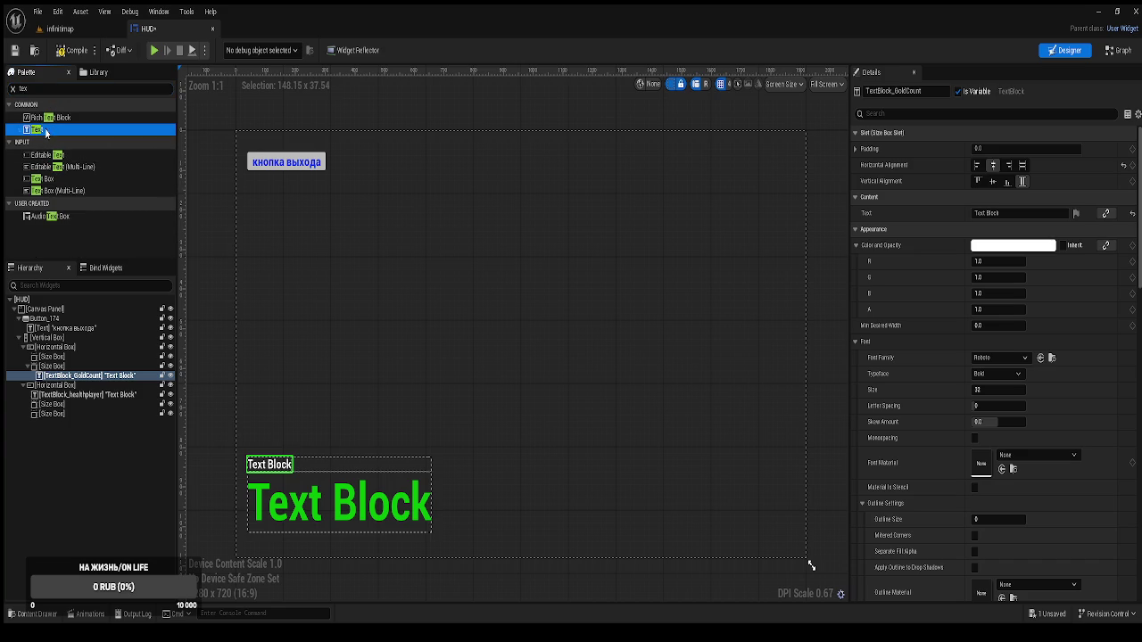
pyautogui.moveTo(45, 129)
pyautogui.mouseDown()
pyautogui.moveTo(77, 307)
pyautogui.moveTo(63, 364)
pyautogui.mouseUp()
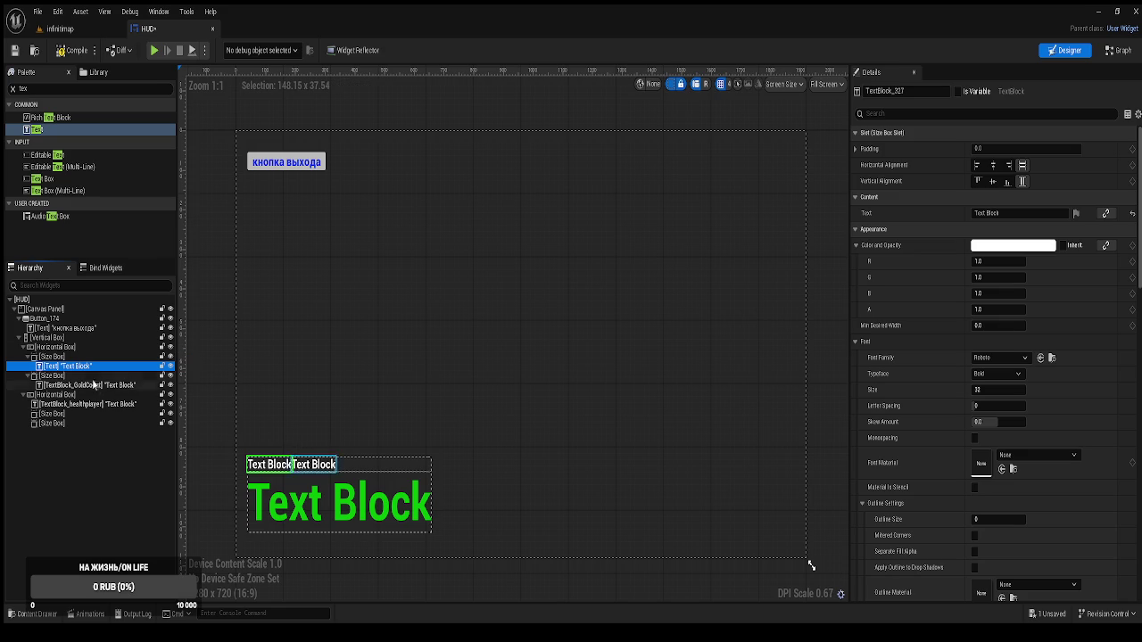
pyautogui.press('F2')
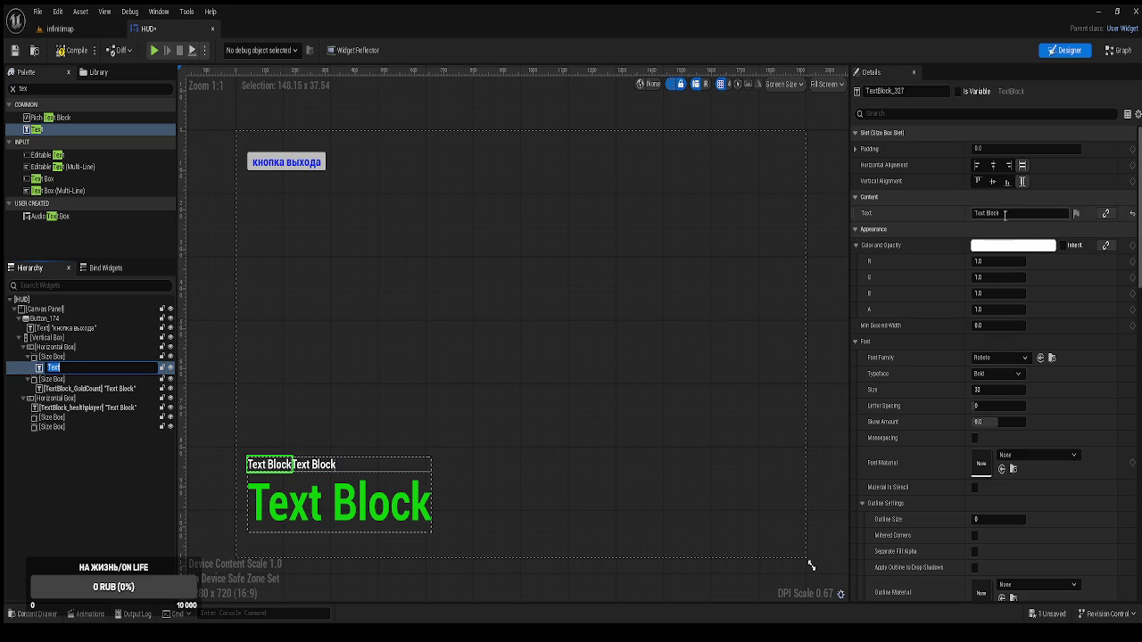
pyautogui.click(1004, 215)
pyautogui.write('Y')
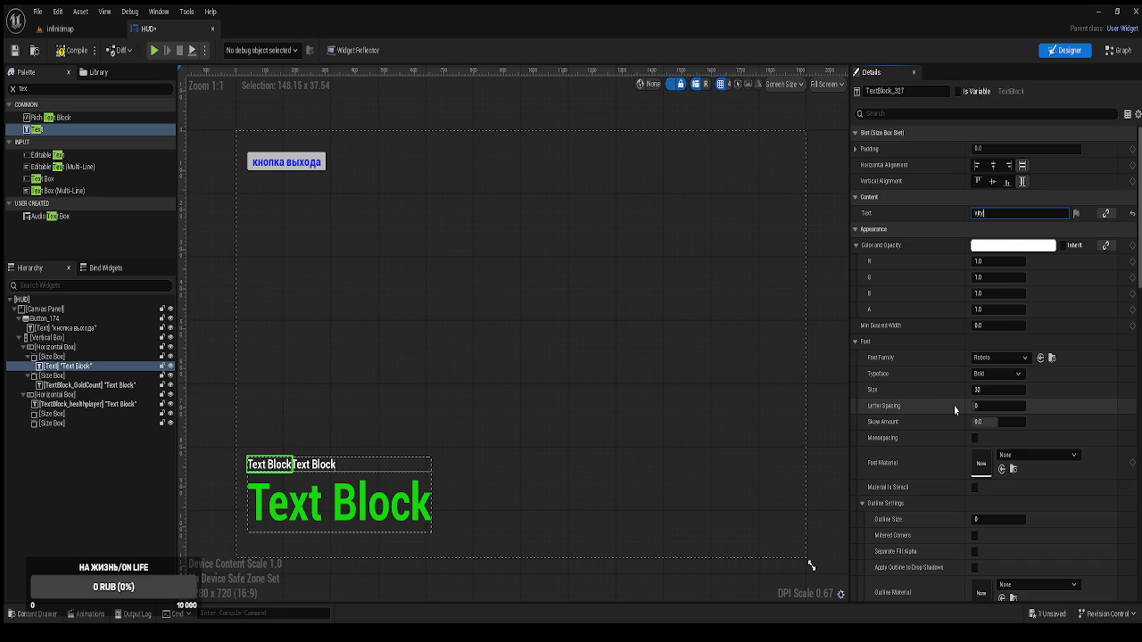
# Change the gold label to 'монетки:' and move TextBlock_healthplayer into the last size box
pyautogui.press('BackSpace')
pyautogui.write('онетки')
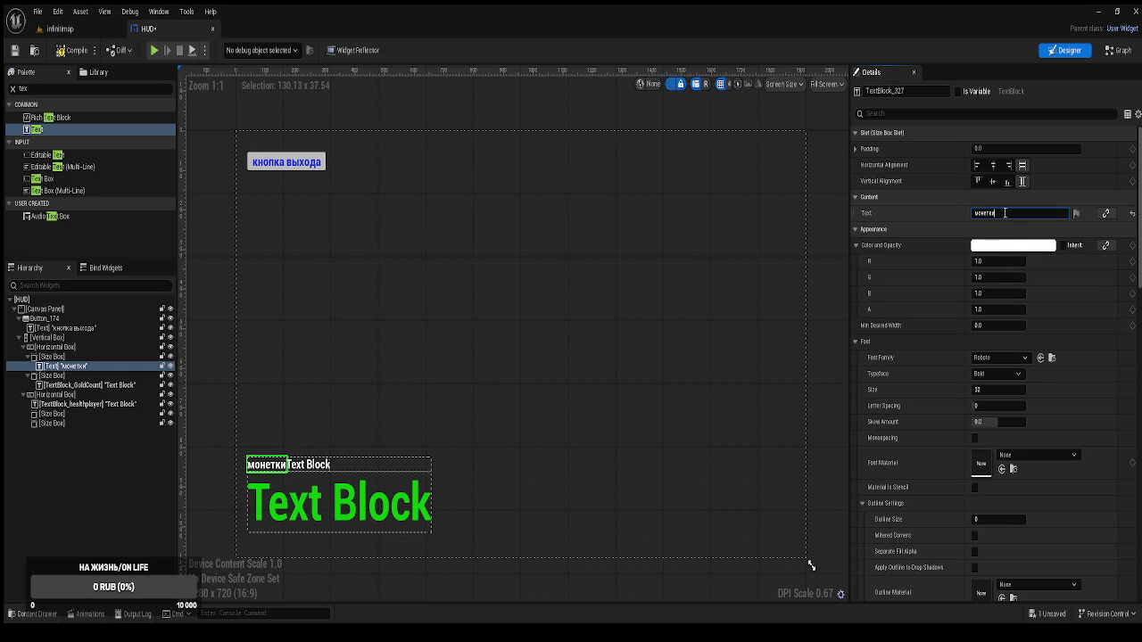
pyautogui.write(':')
pyautogui.press('Return')
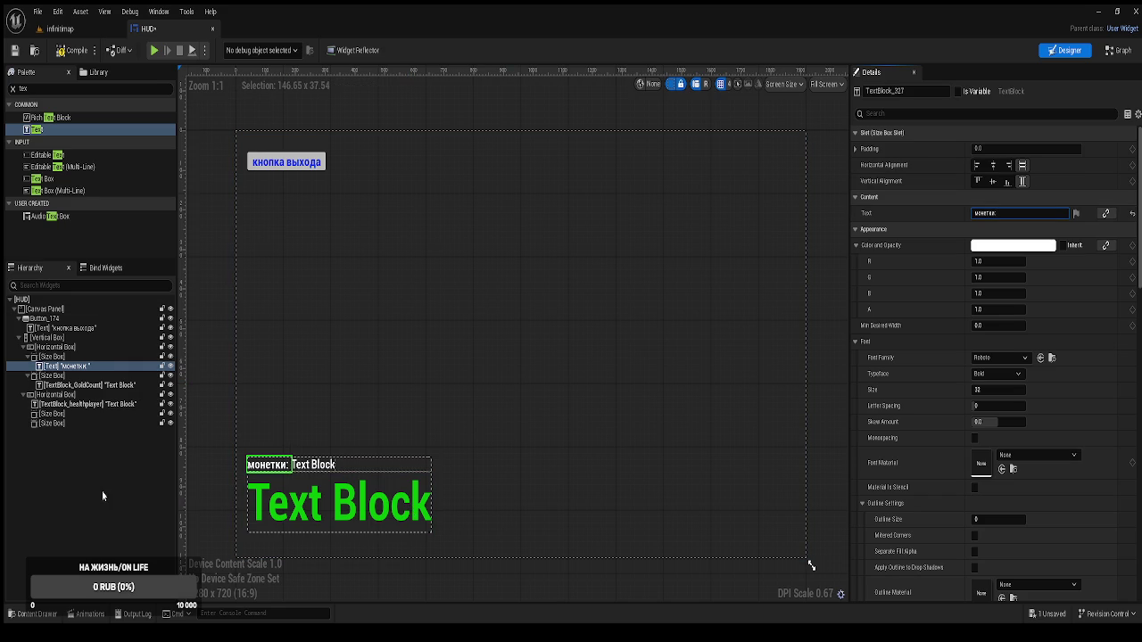
pyautogui.click(63, 406)
pyautogui.moveTo(64, 408); pyautogui.dragTo(62, 426)
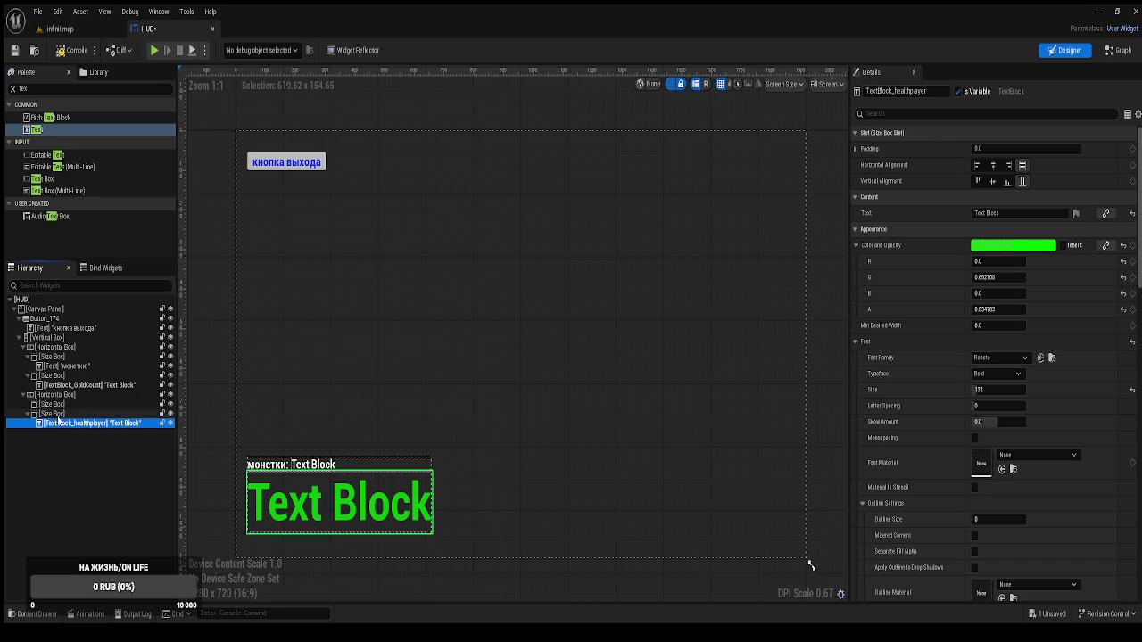
# Add a Text widget to the health row's first size box reading 'Жизни:'
pyautogui.click(52, 405)
pyautogui.moveTo(37, 129); pyautogui.dragTo(52, 414)
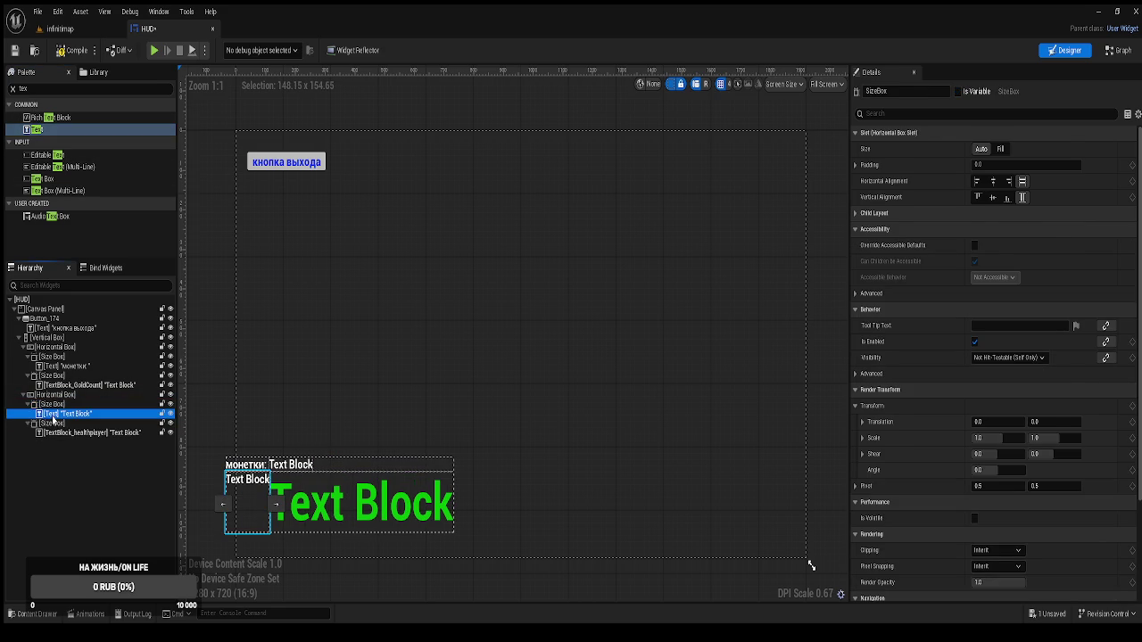
pyautogui.click(990, 213)
pyautogui.write('Жизнь')
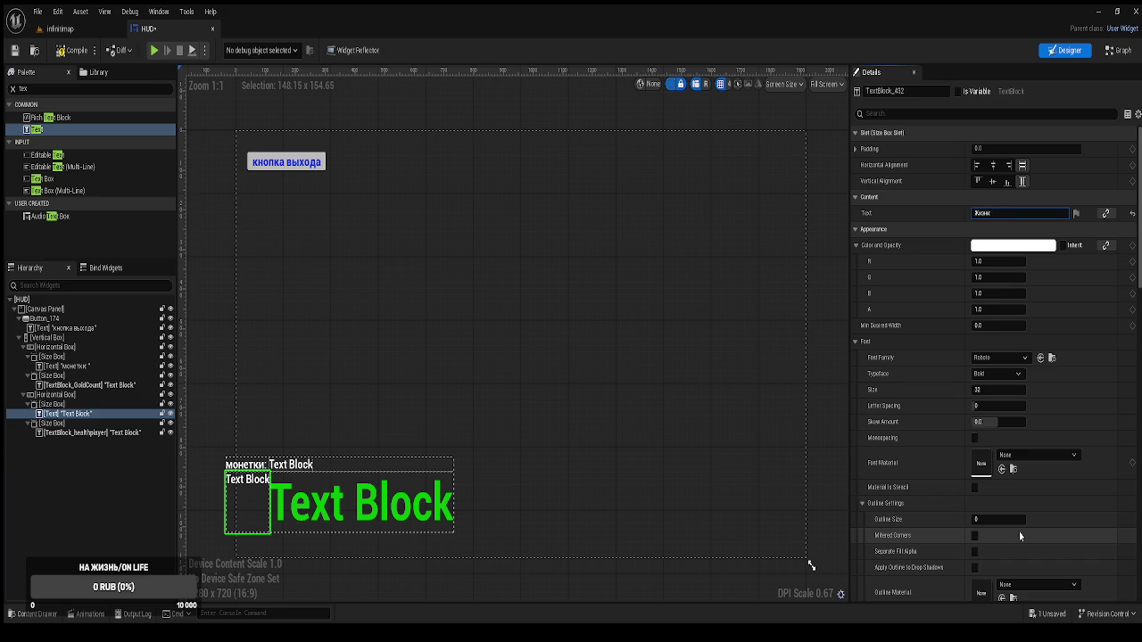
pyautogui.write(':')
pyautogui.press('Return')
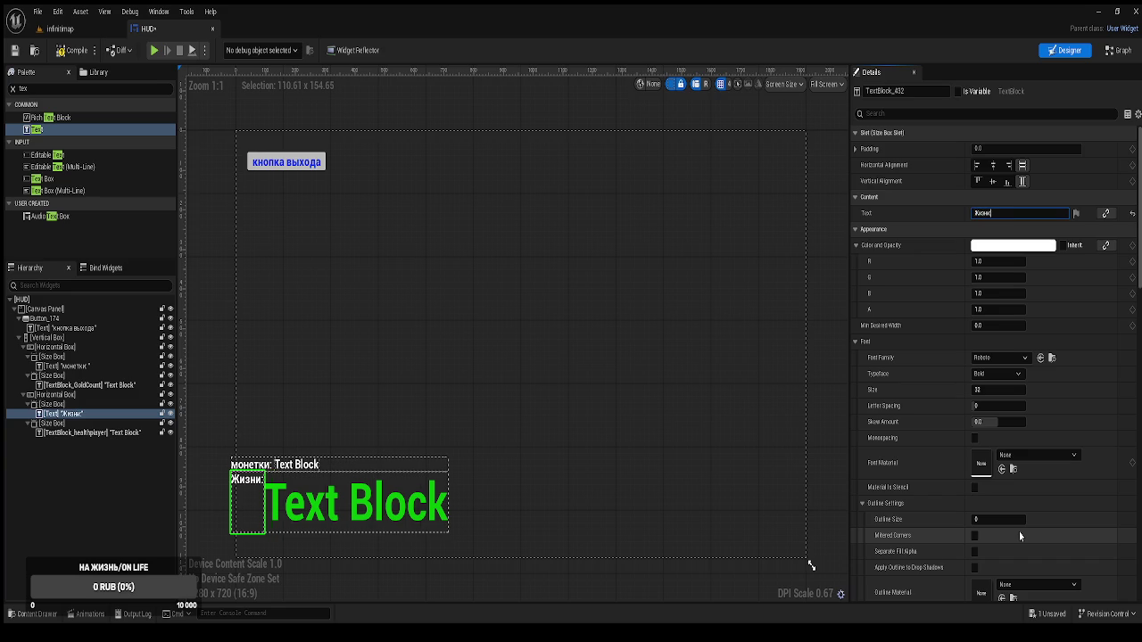
# Set the Жизни: label's font size to 64, then begin resizing the green health value
pyautogui.click(992, 392)
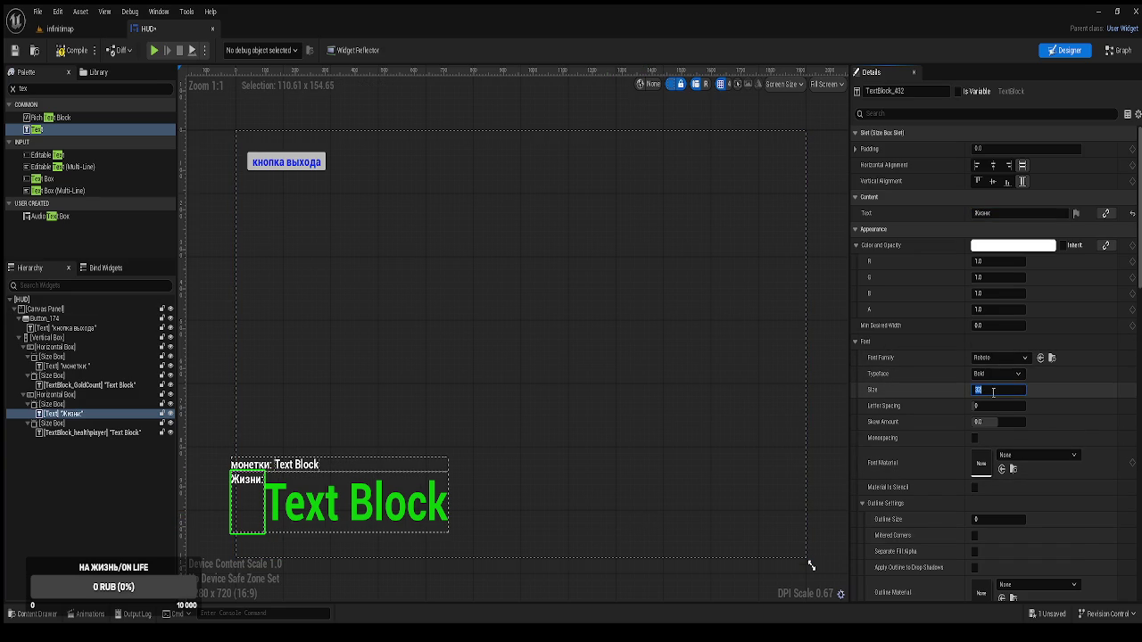
pyautogui.write('100')
pyautogui.press('Return')
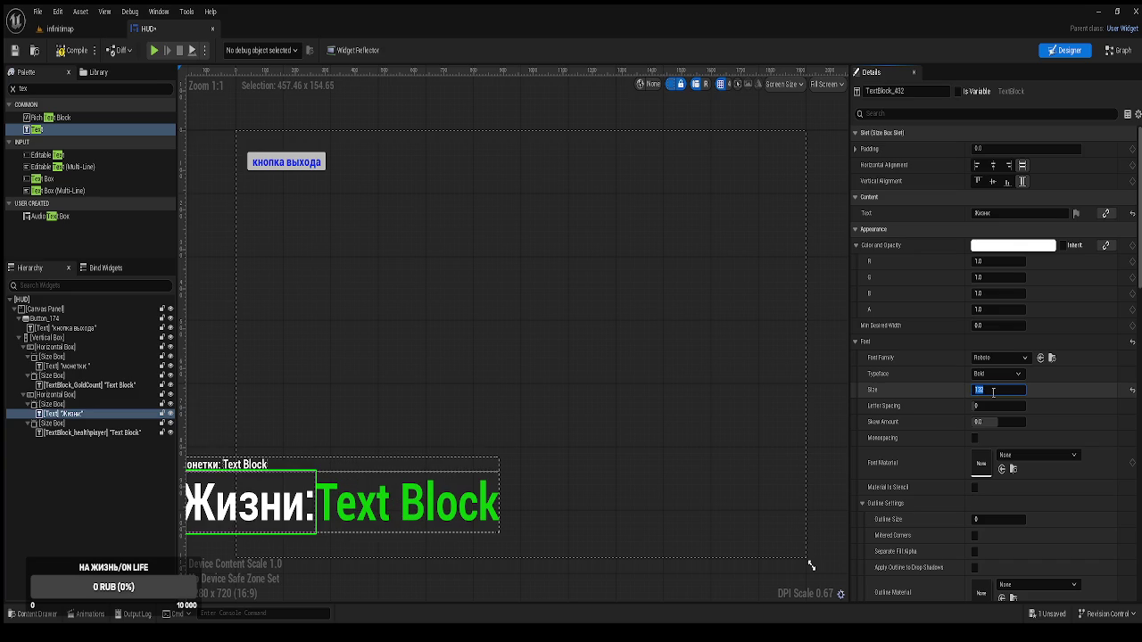
pyautogui.moveTo(708, 318); pyautogui.dragTo(726, 357)
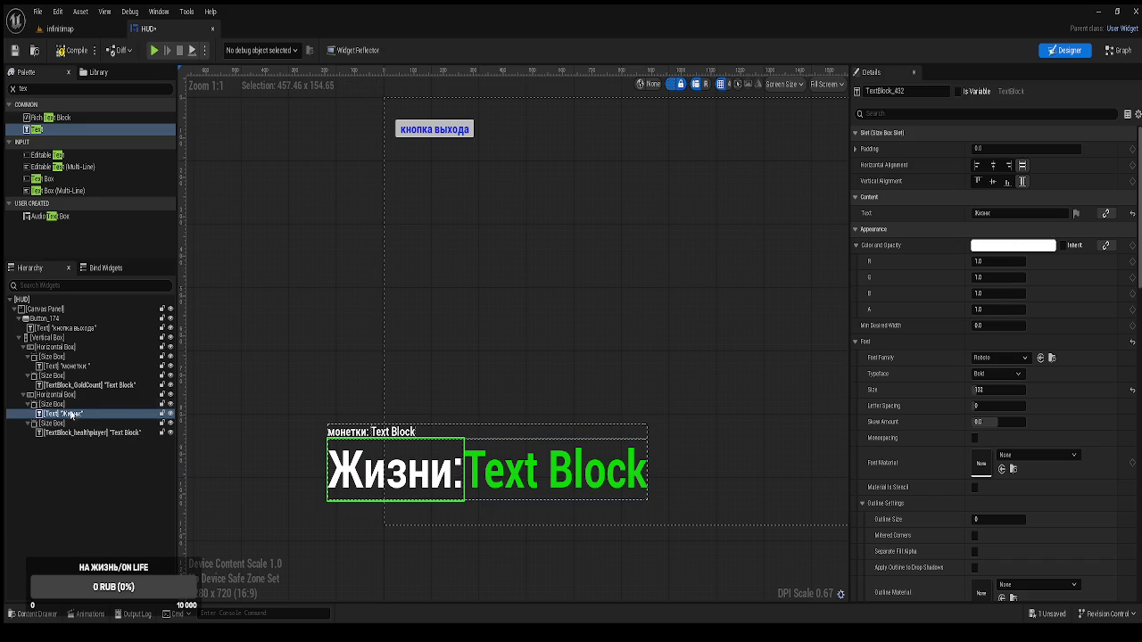
pyautogui.click(990, 390)
pyautogui.write('64')
pyautogui.press('Return')
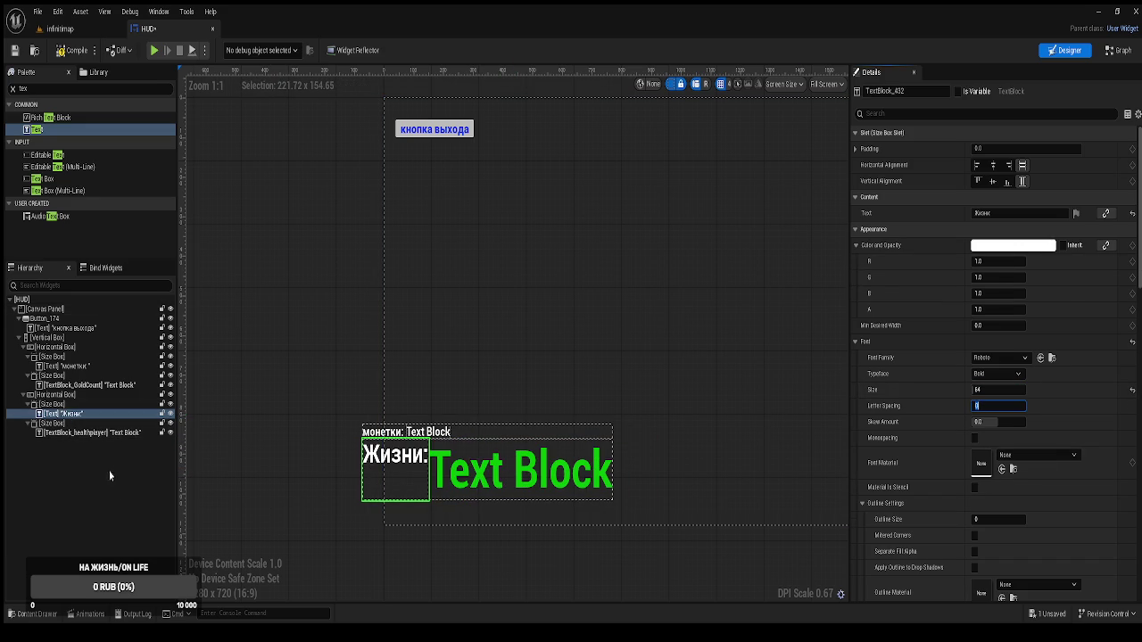
pyautogui.click(91, 433)
pyautogui.click(999, 389)
# Give the health value font size 64 and rename the Жизни: label to 'HP:'
pyautogui.write('6')
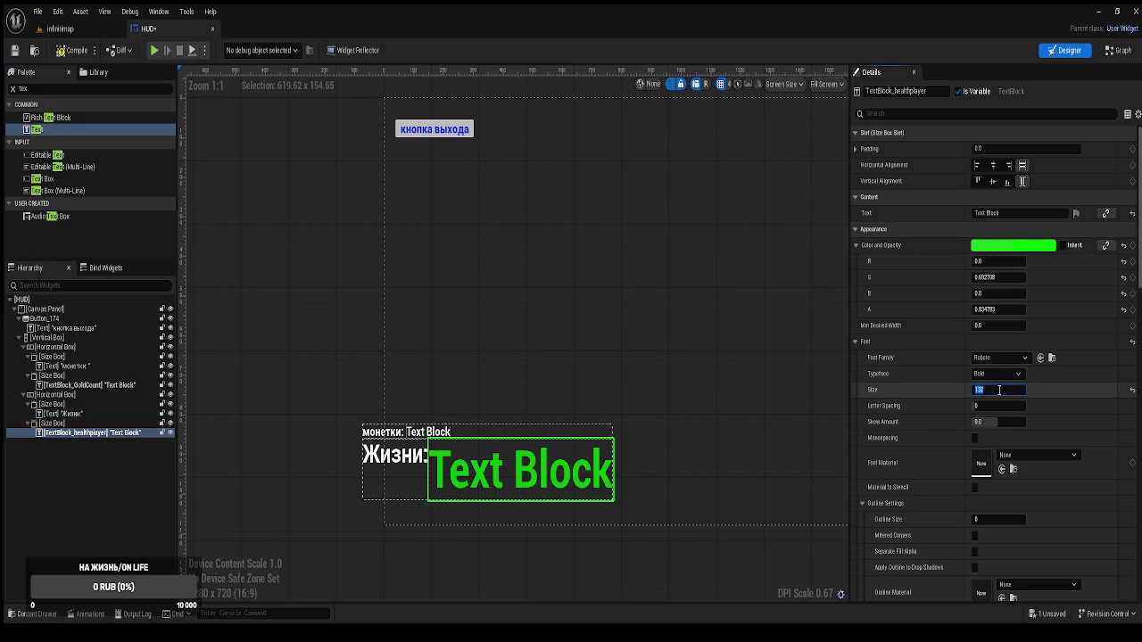
pyautogui.write('4')
pyautogui.press('Return')
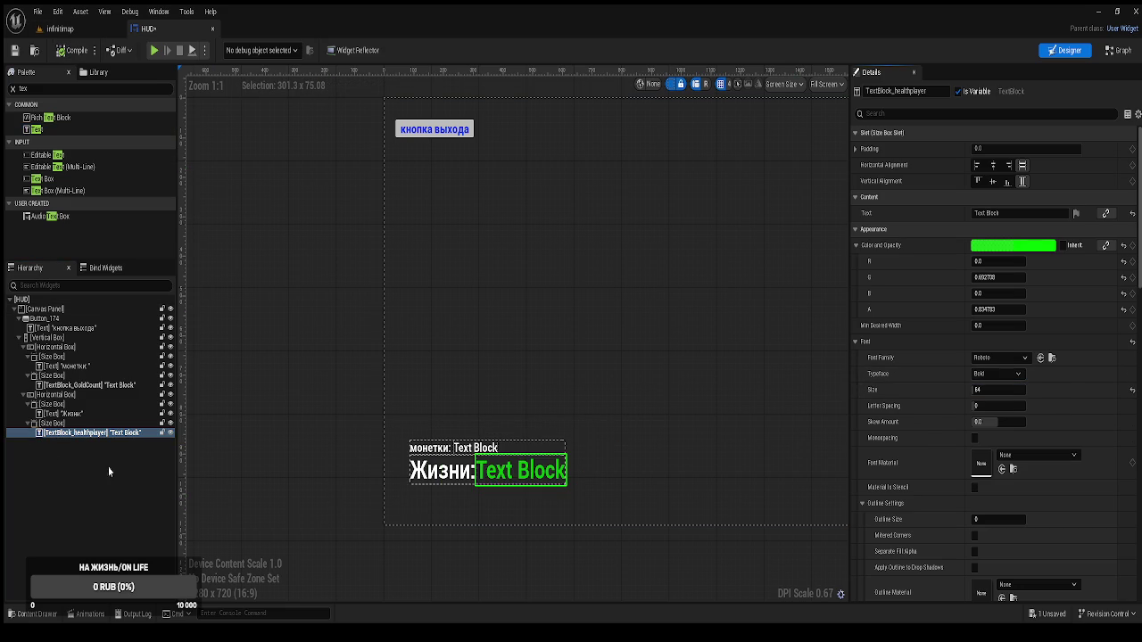
pyautogui.click(60, 414)
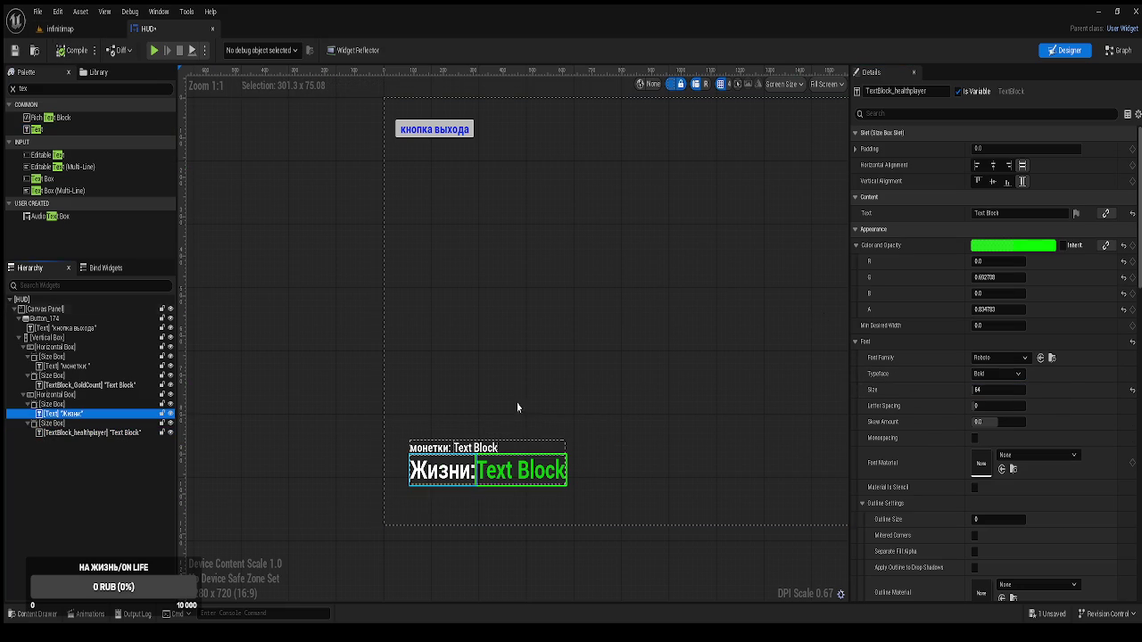
pyautogui.click(979, 214)
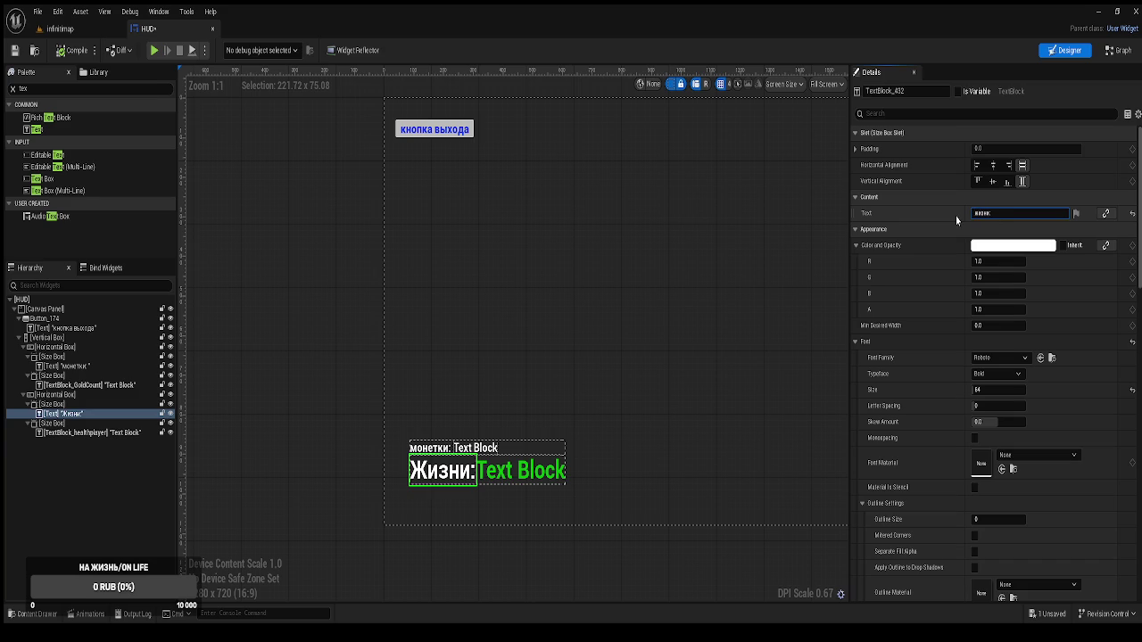
pyautogui.press('Return')
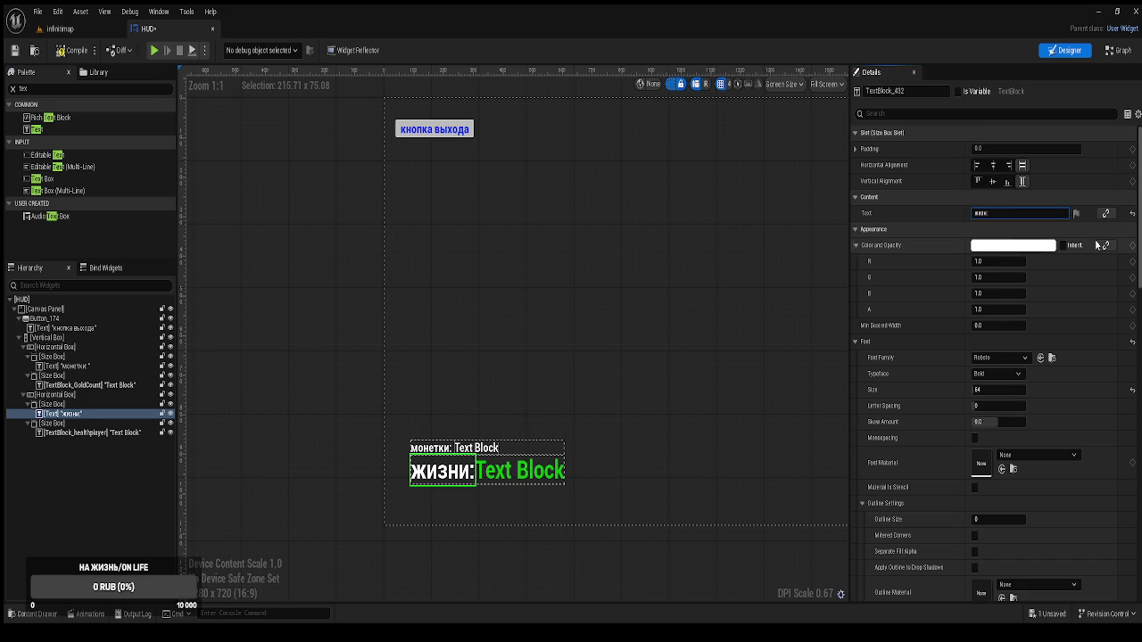
pyautogui.press('BackSpace')
pyautogui.write('ь')
pyautogui.press('BackSpace')
pyautogui.press('BackSpace')
pyautogui.press('BackSpace')
pyautogui.write(':')
pyautogui.press('Return')
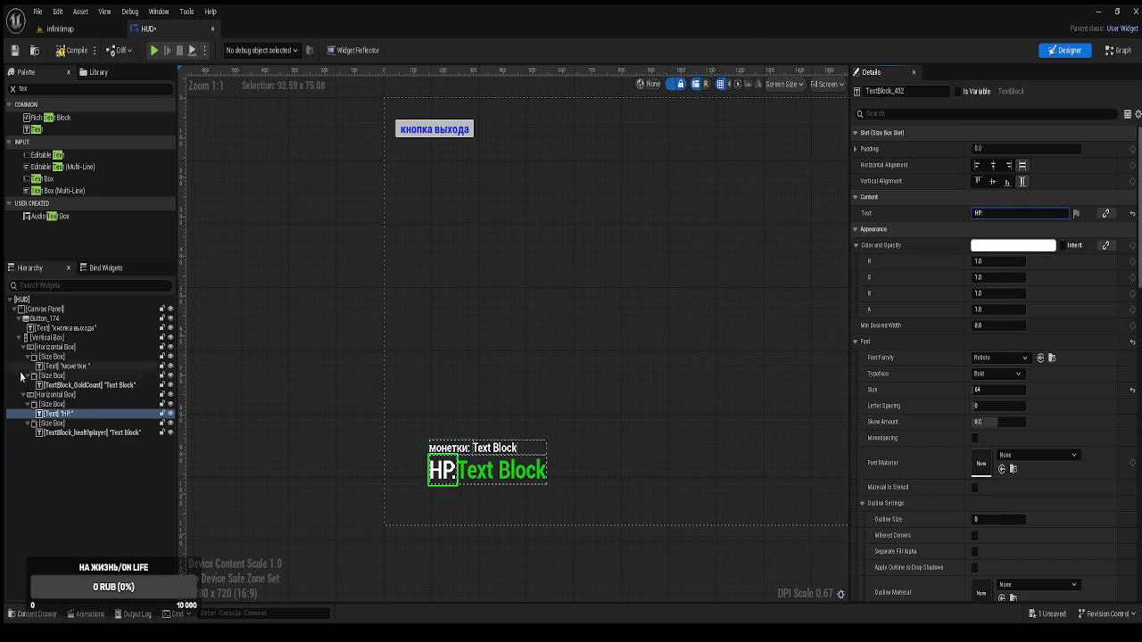
# Rename the монетки: label to 'GOLD:'
pyautogui.click(67, 366)
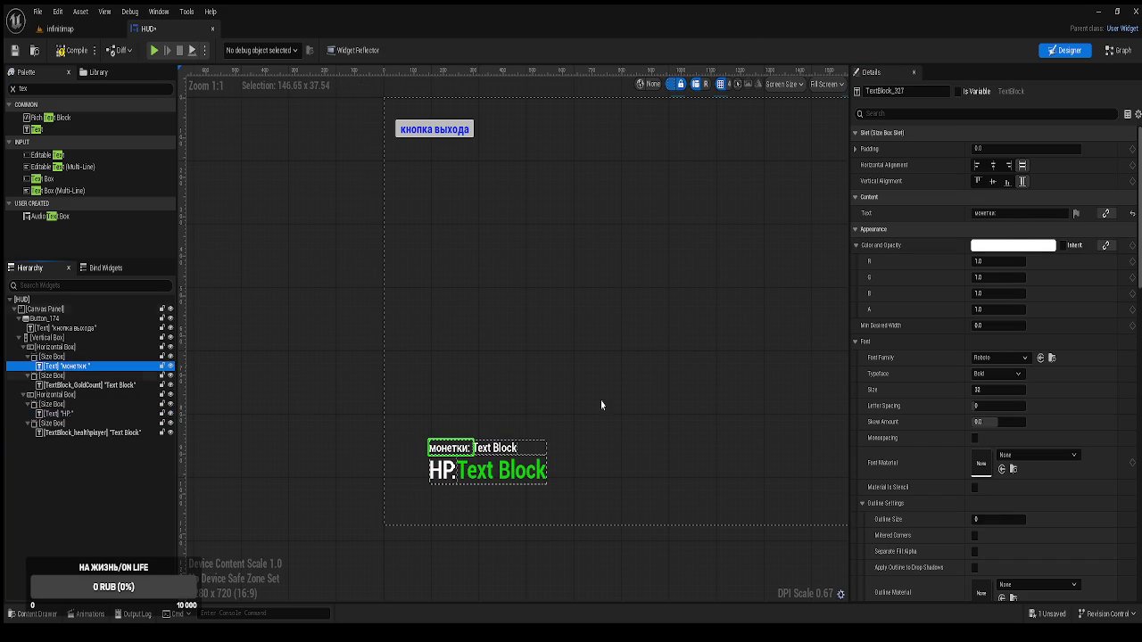
pyautogui.click(996, 213)
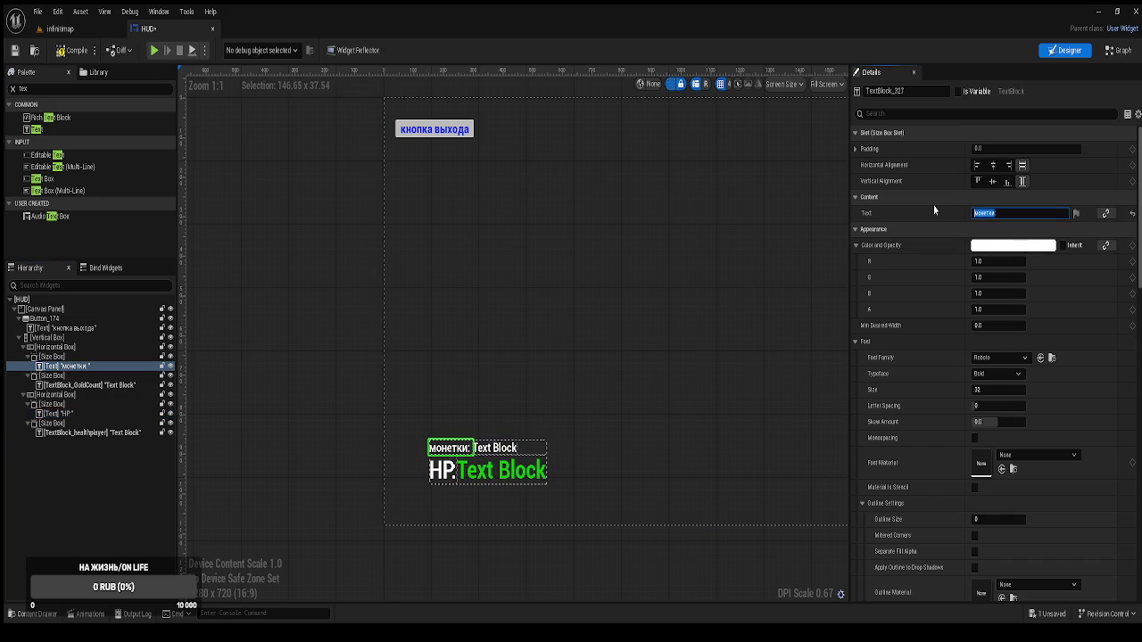
pyautogui.write('0')
pyautogui.write('OLD:')
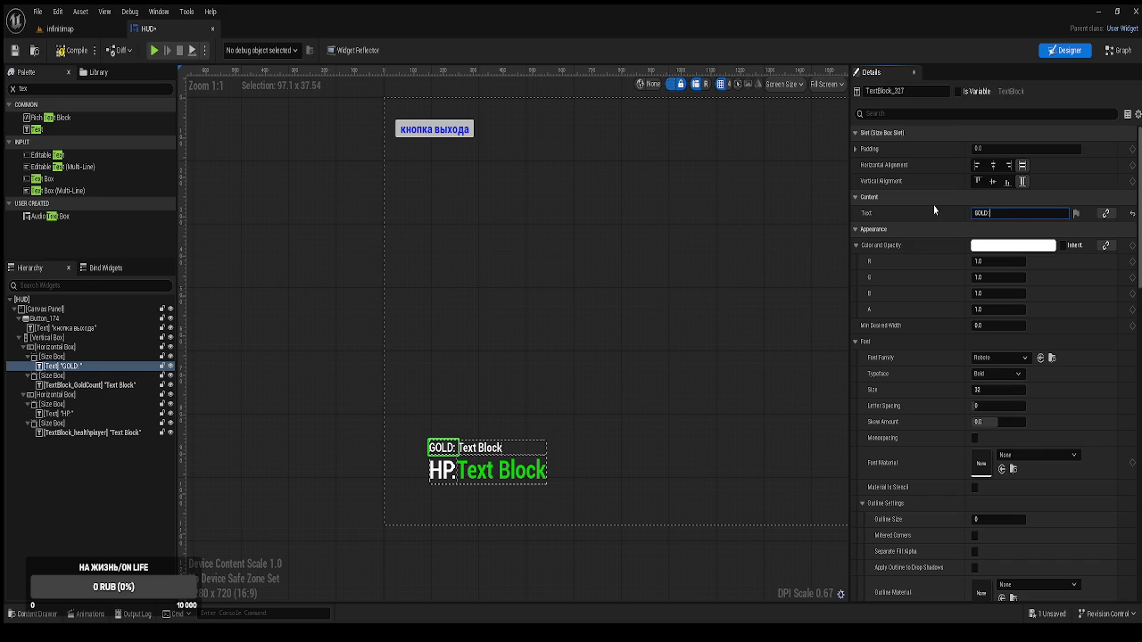
# Compile the HUD widget and play-test the infinitmap level
pyautogui.click(75, 52)
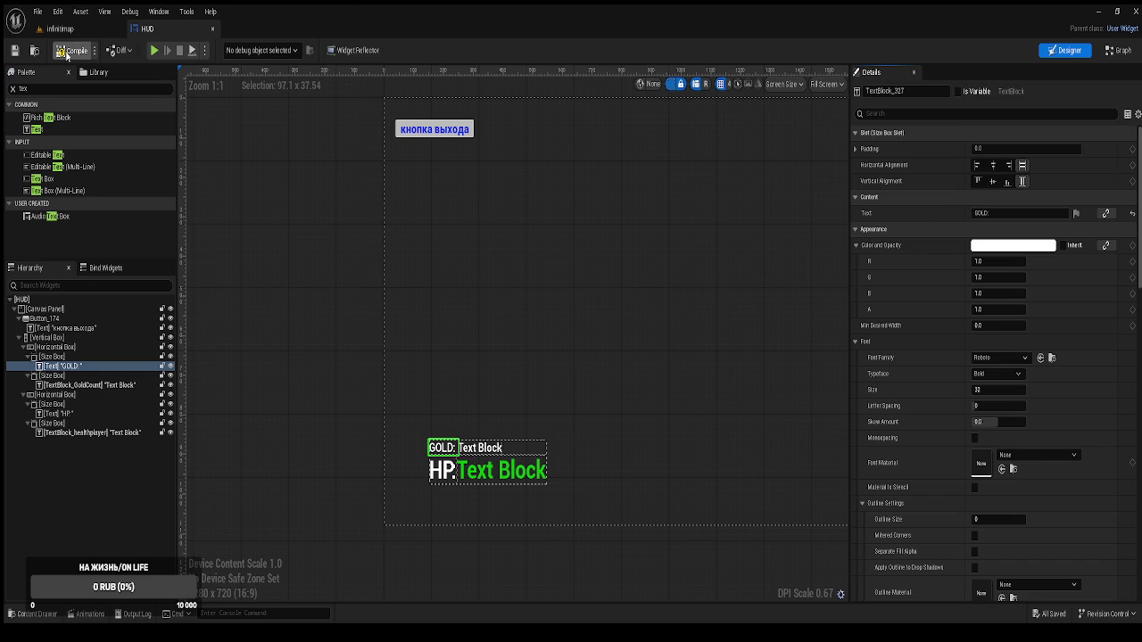
pyautogui.click(60, 29)
pyautogui.click(225, 50)
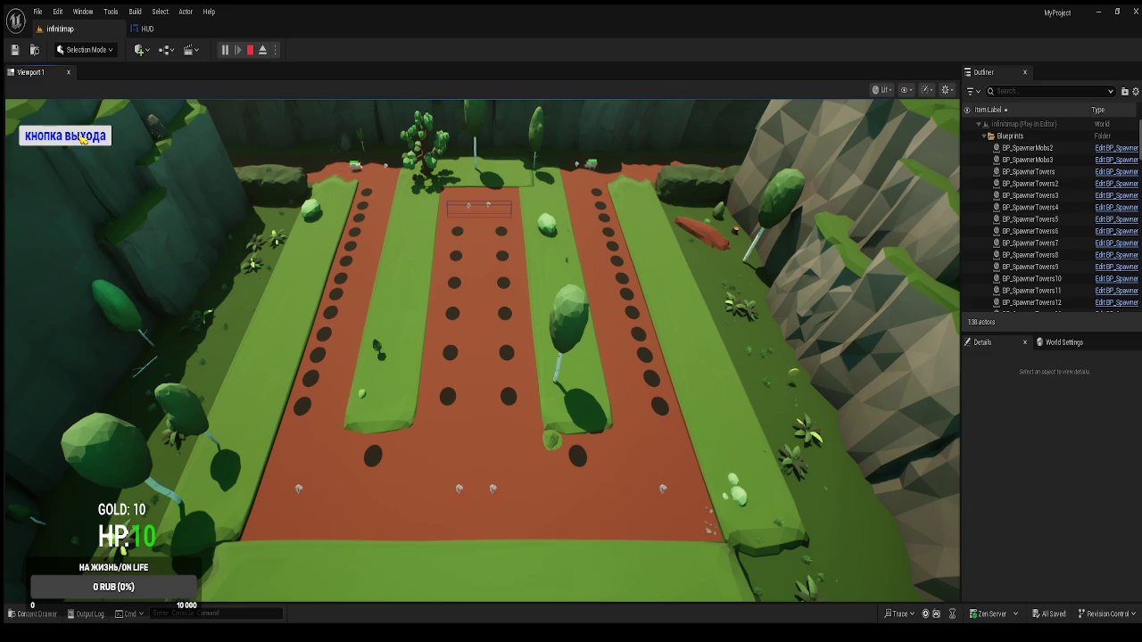
pyautogui.click(82, 141)
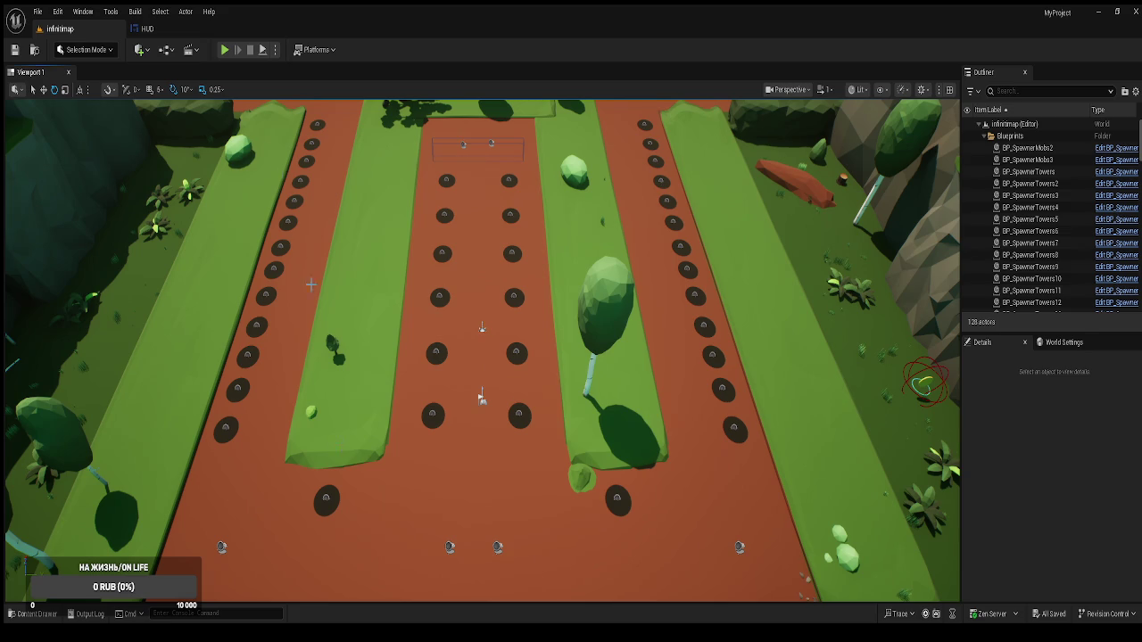
pyautogui.click(143, 29)
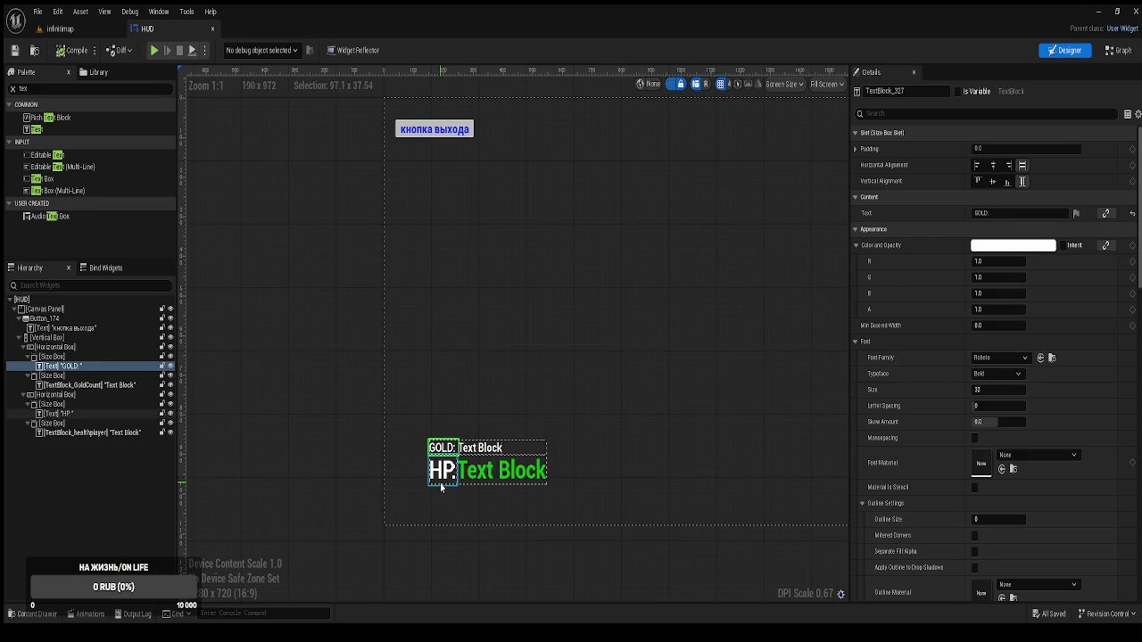
# Compile the HUD, tint TextBlock_GoldCount yellow, and return to the infinitmap level
pyautogui.click(68, 51)
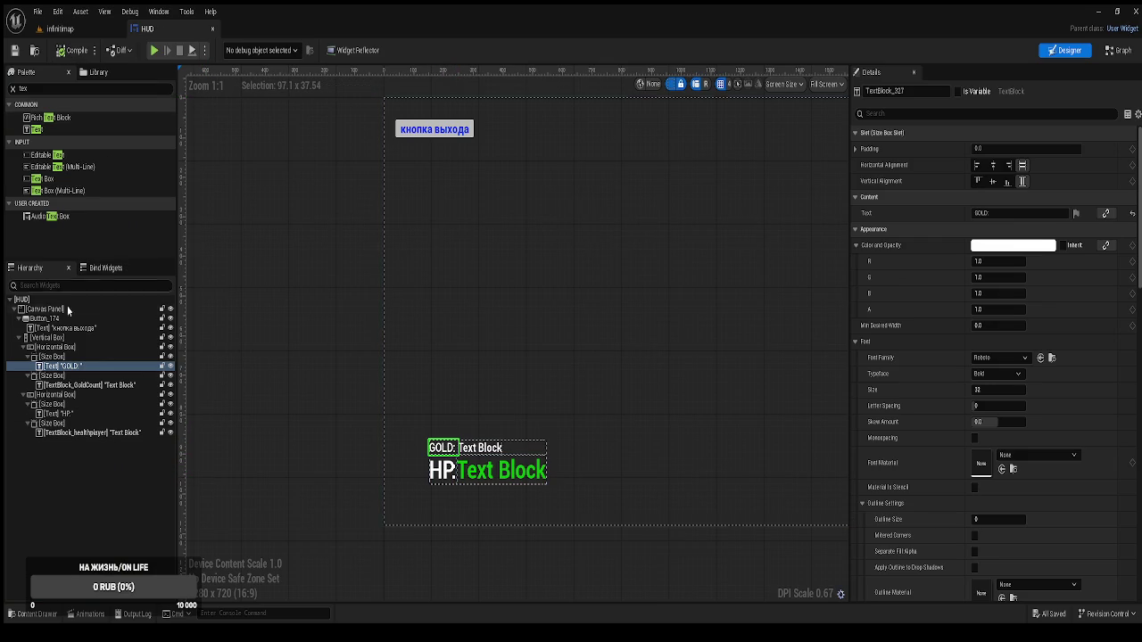
pyautogui.click(80, 386)
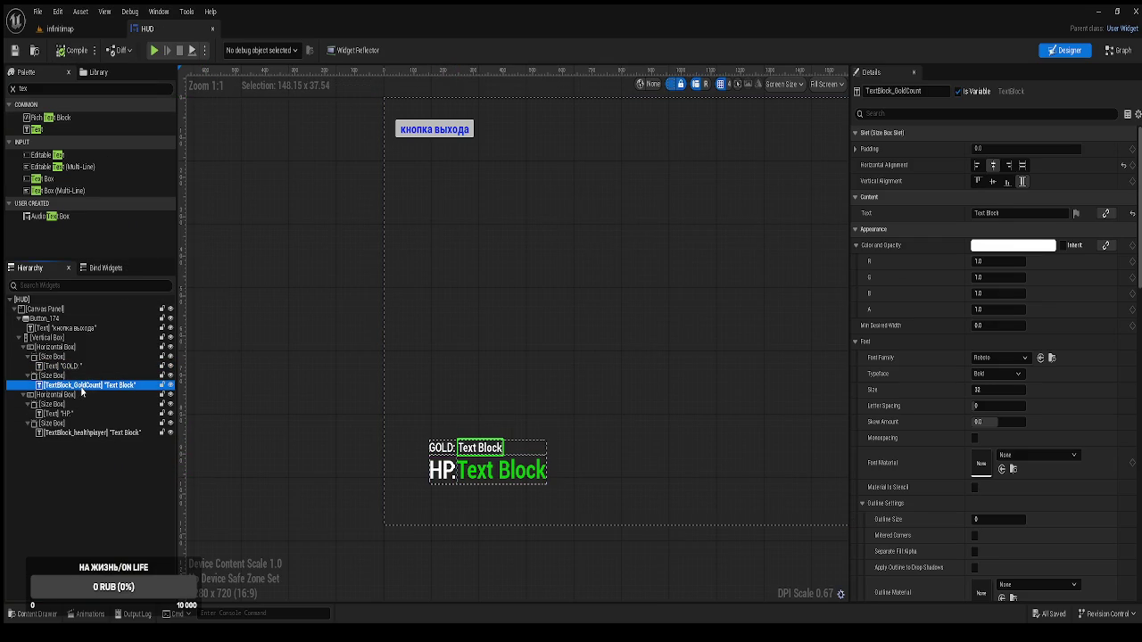
pyautogui.click(1019, 253)
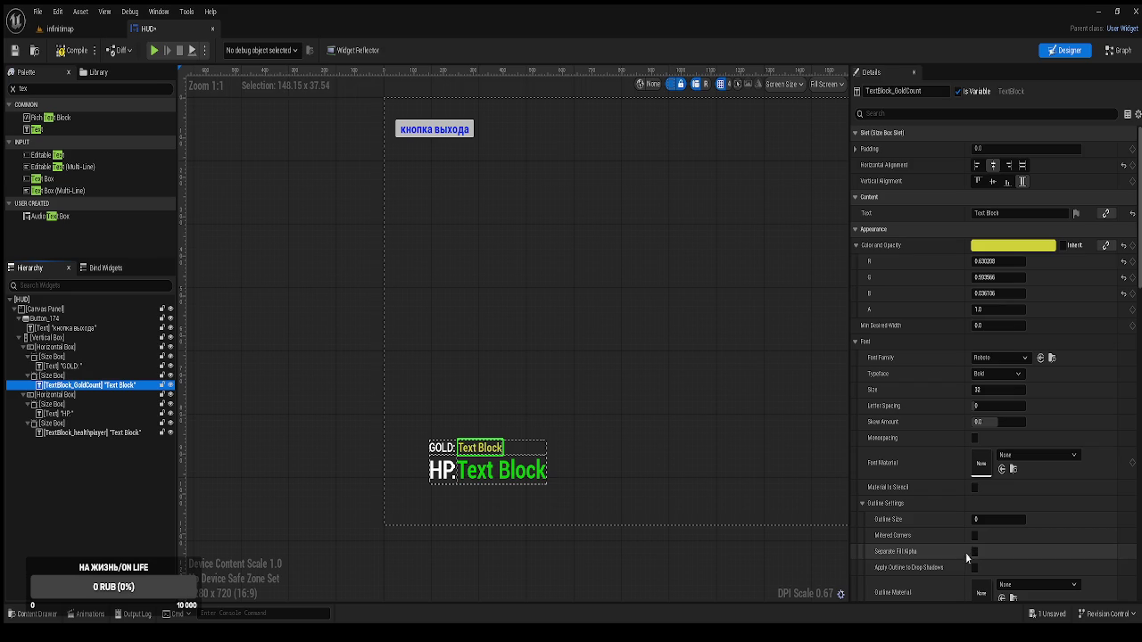
pyautogui.click(60, 29)
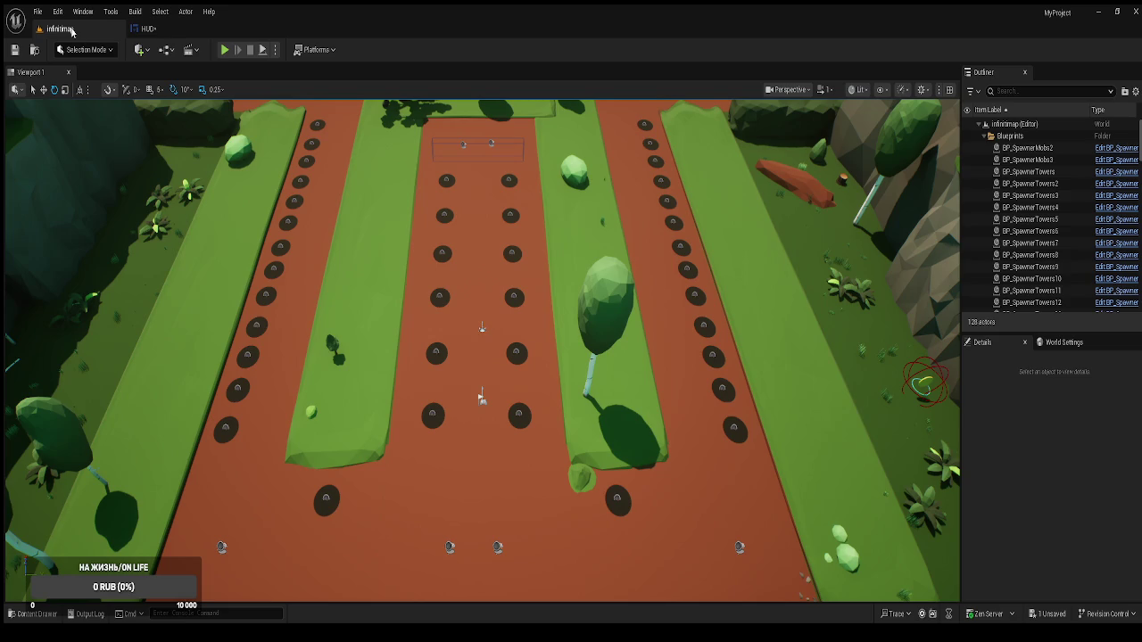
# Play-test the level to check the yellow gold value, then save the HUD widget
pyautogui.click(223, 50)
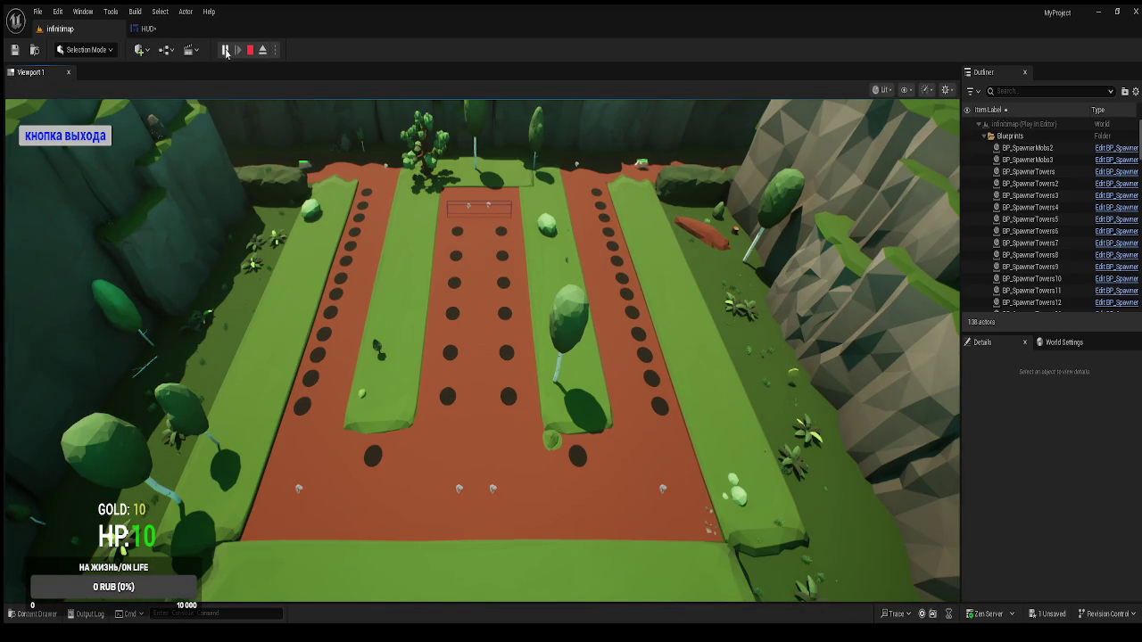
pyautogui.click(65, 136)
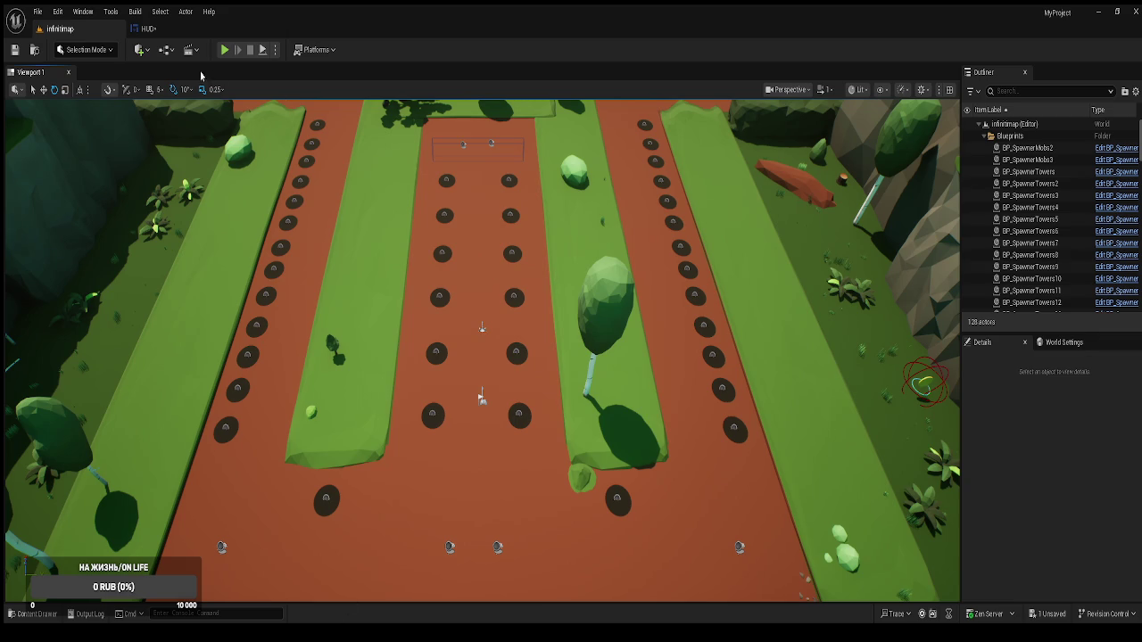
pyautogui.click(146, 28)
pyautogui.hotkey('ctrl', 's')
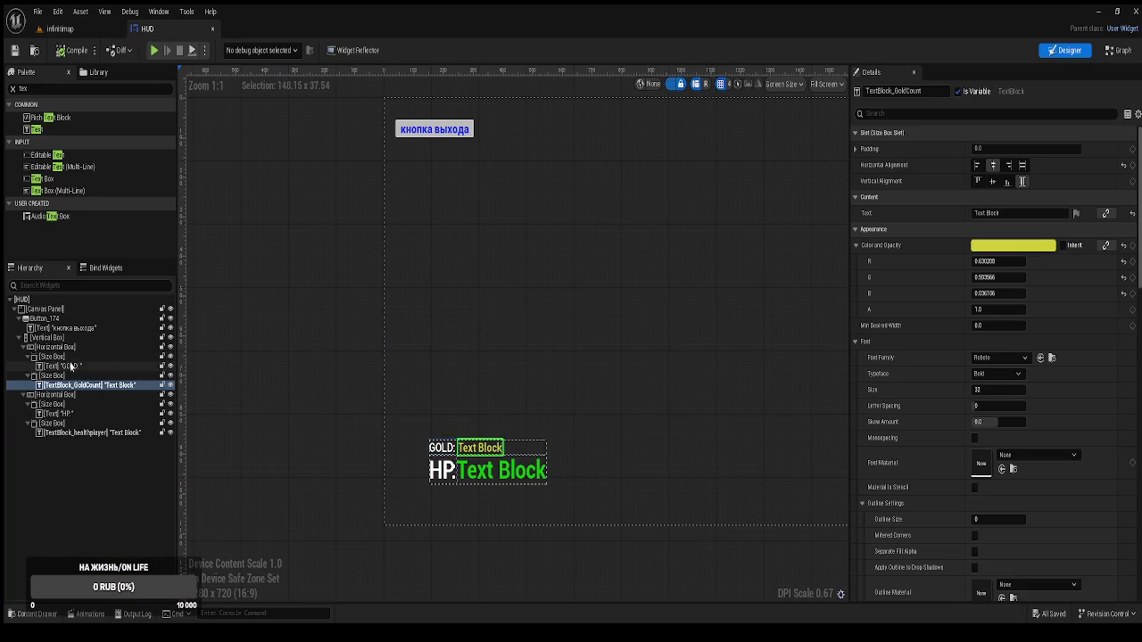
# Select the GOLD: label and undo its last four colour changes
pyautogui.click(70, 366)
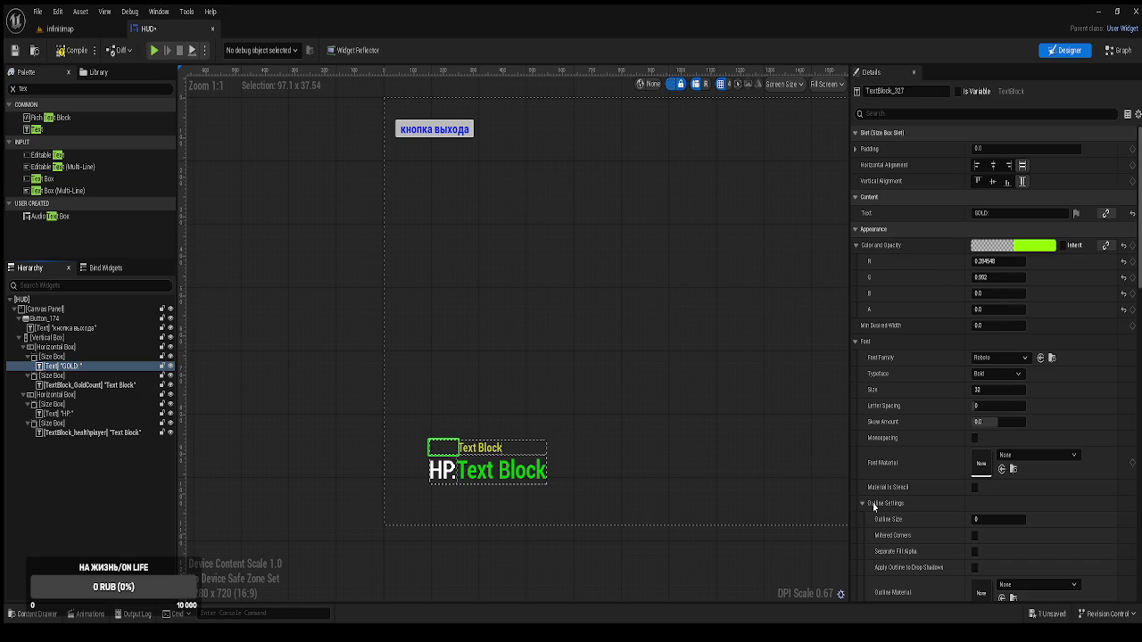
pyautogui.hotkey('ctrl', 'z')
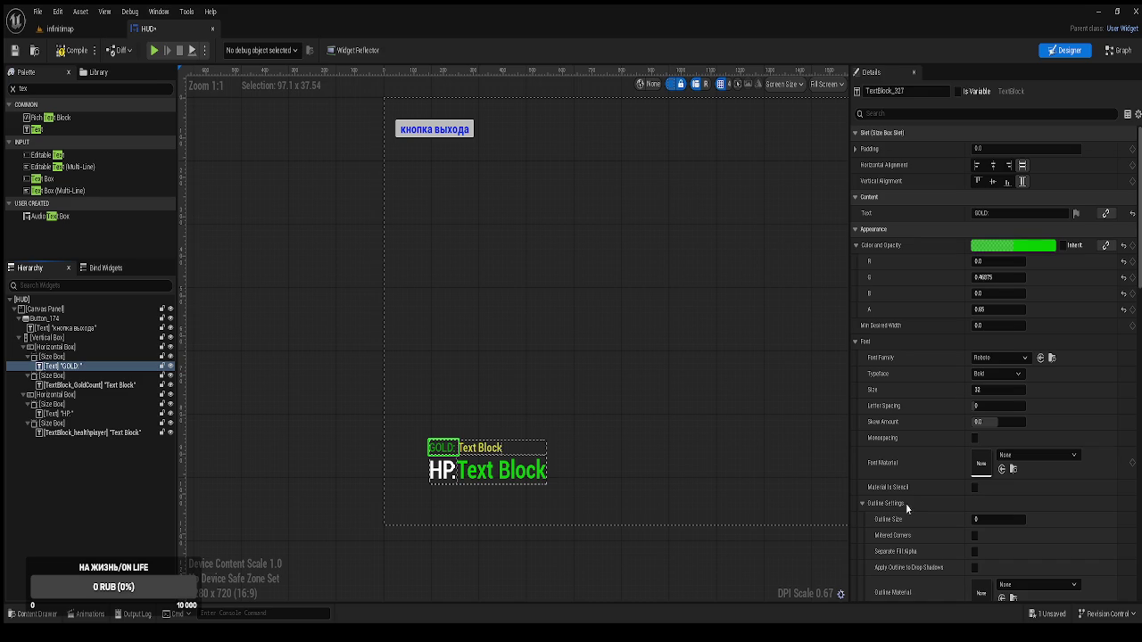
pyautogui.hotkey('ctrl', 'z')
pyautogui.hotkey('ctrl', 'z')
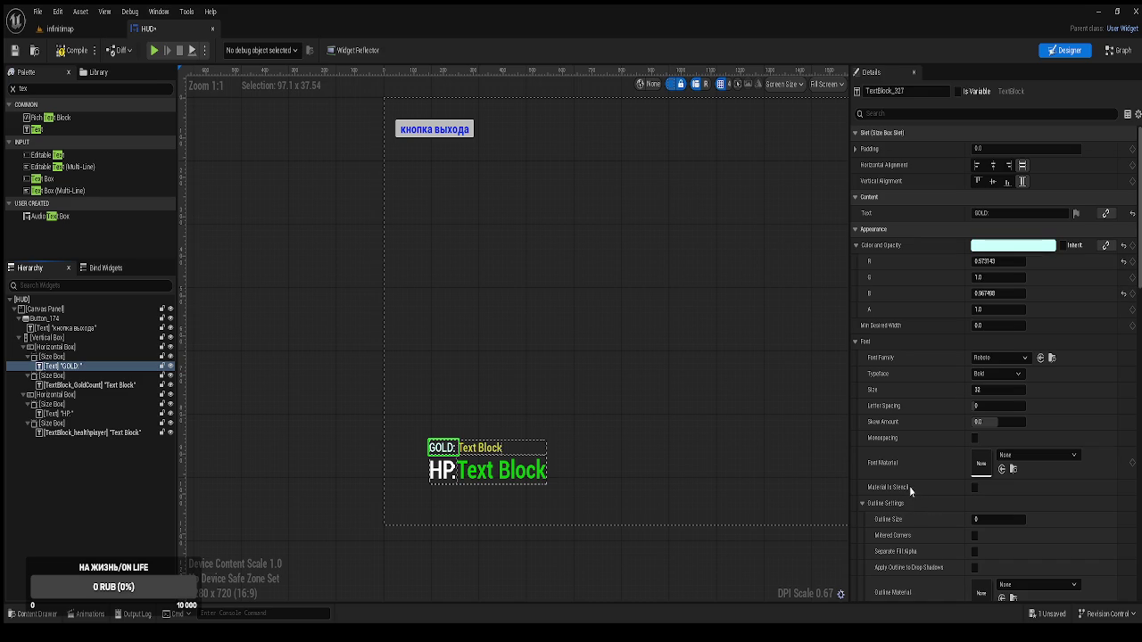
pyautogui.hotkey('ctrl', 'z')
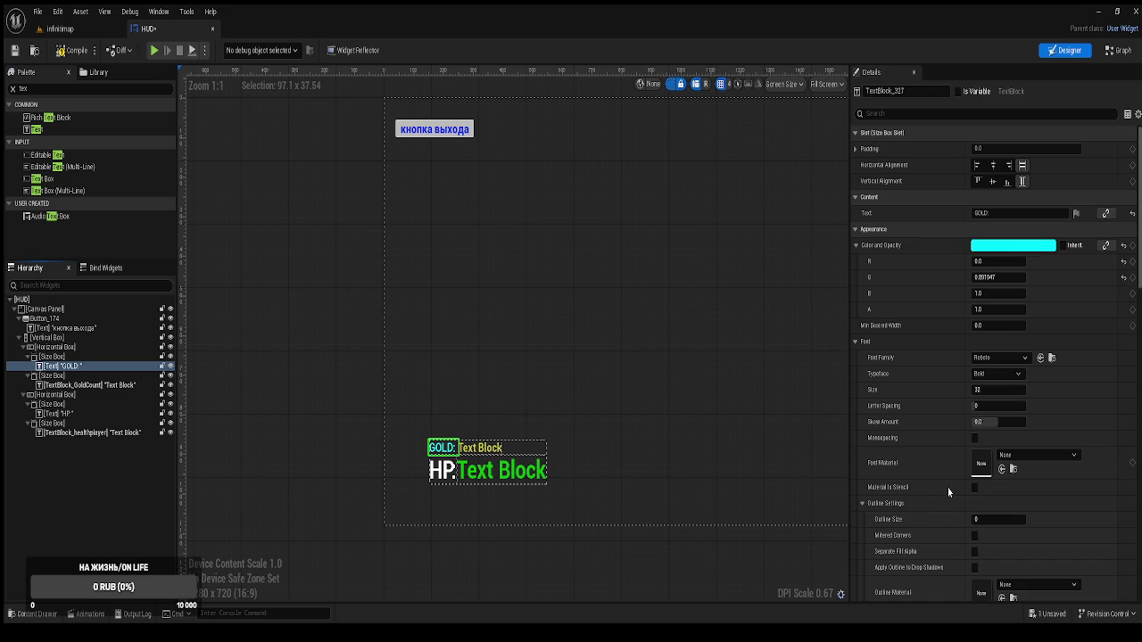
pyautogui.hotkey('ctrl', 'z')
pyautogui.hotkey('ctrl', 'z')
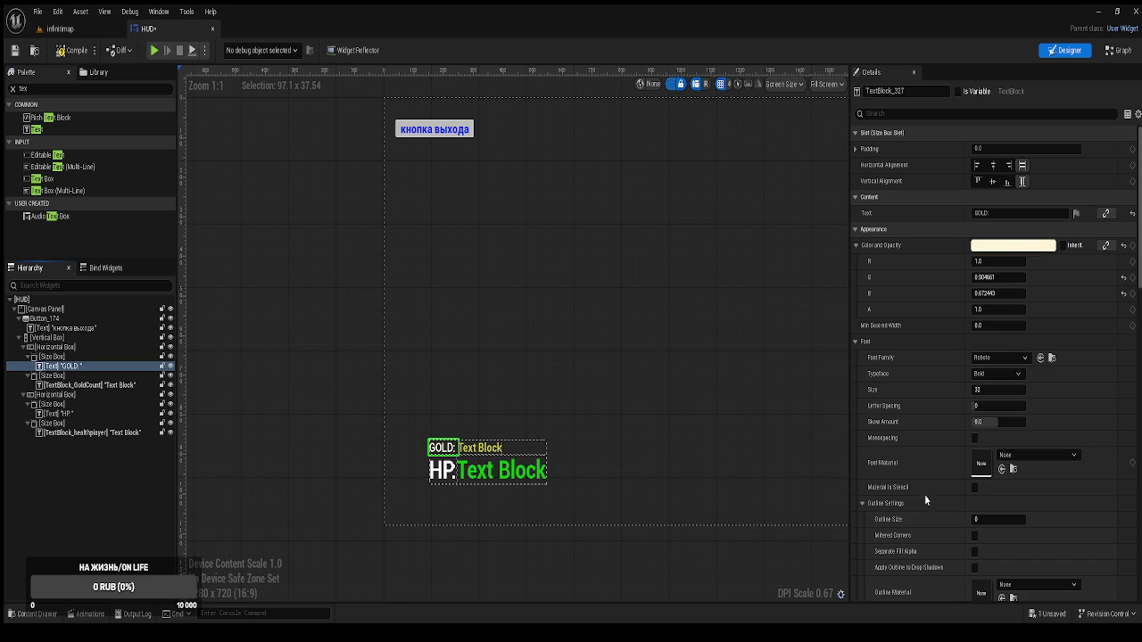
# Select the HP: label, then play-test the infinitmap level with the updated HUD
pyautogui.click(432, 469)
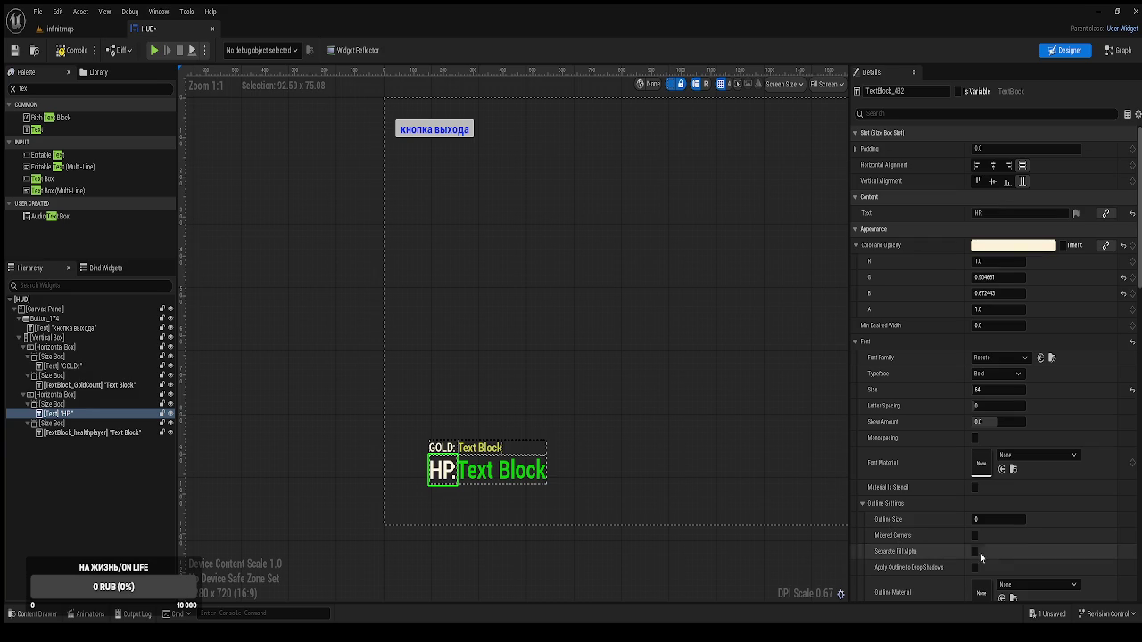
pyautogui.click(70, 31)
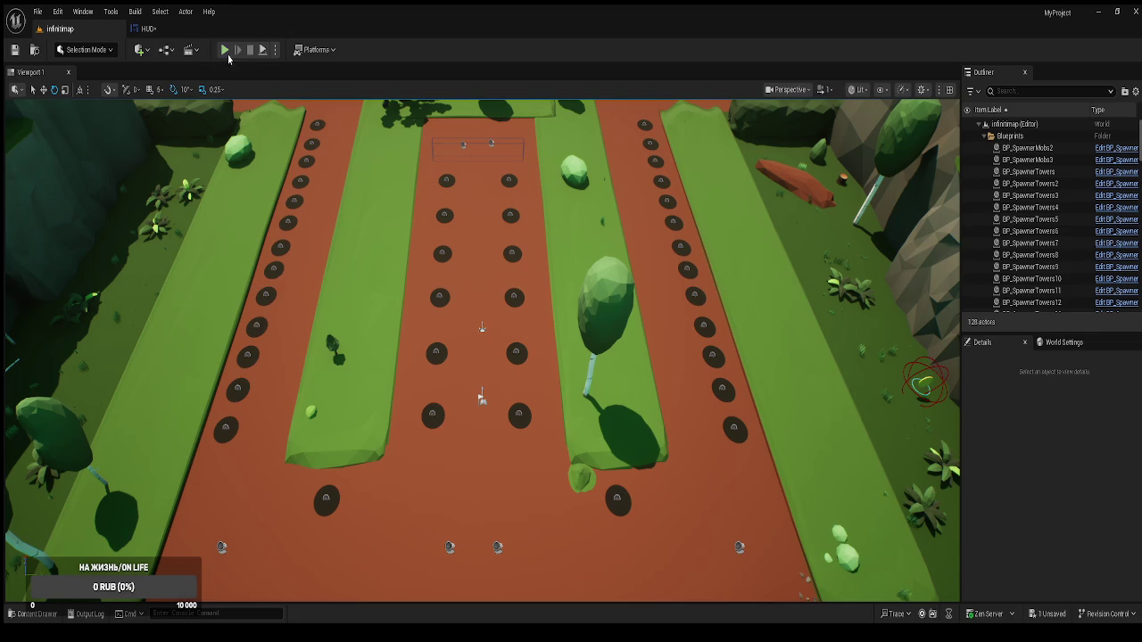
pyautogui.click(227, 50)
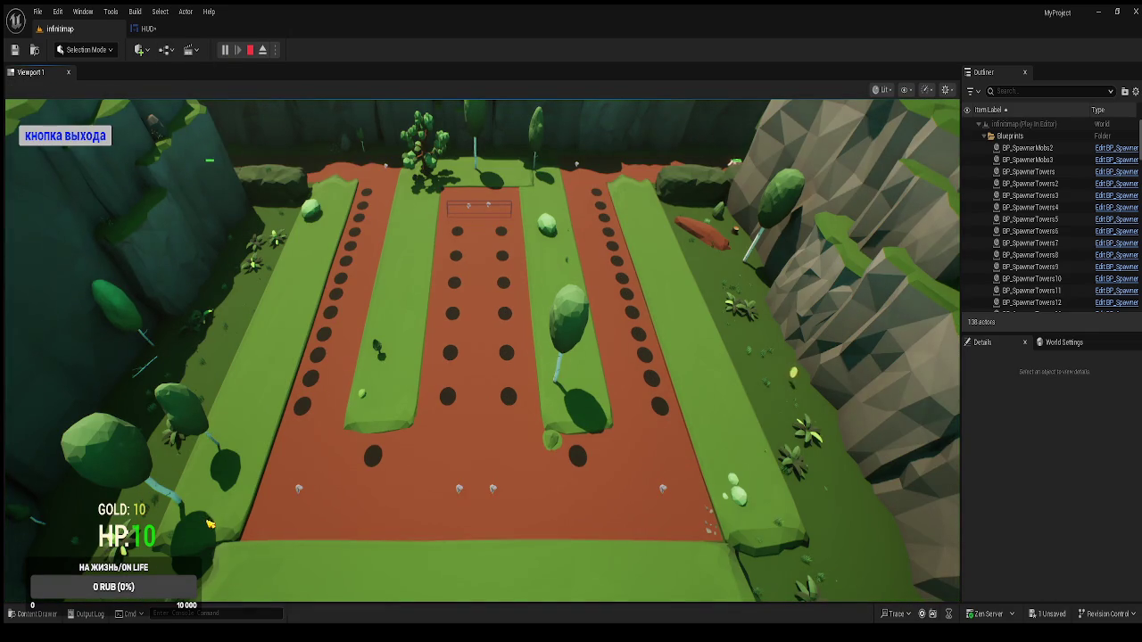
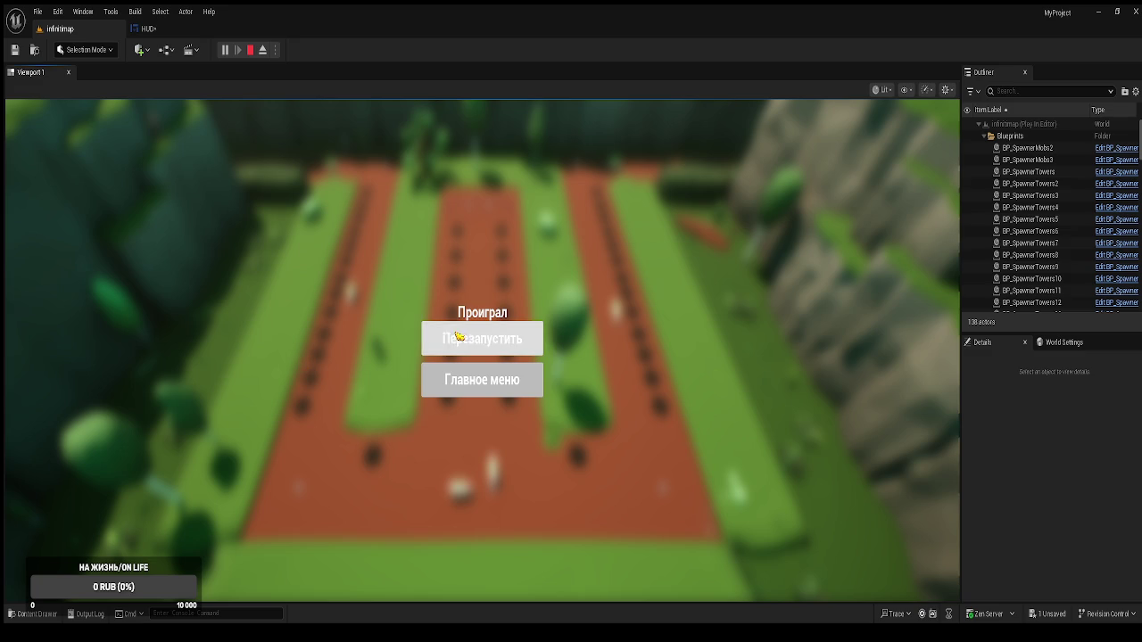
# Restart the lost round, exit play mode and save all changes
pyautogui.click(438, 336)
pyautogui.click(66, 138)
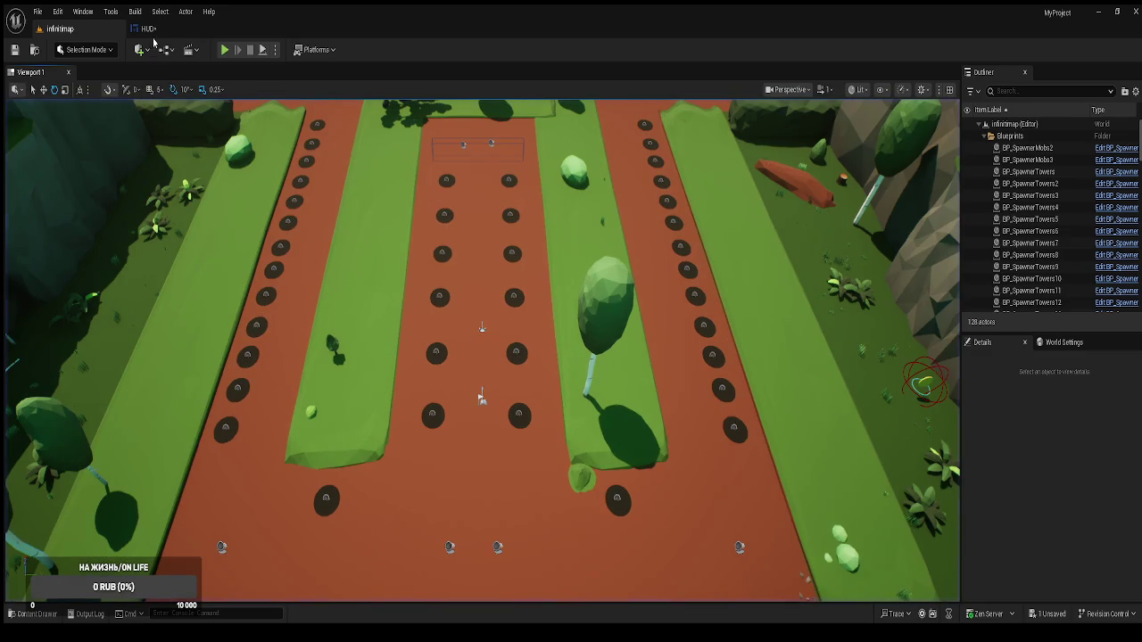
pyautogui.hotkey('ctrl', 'shift', 's')
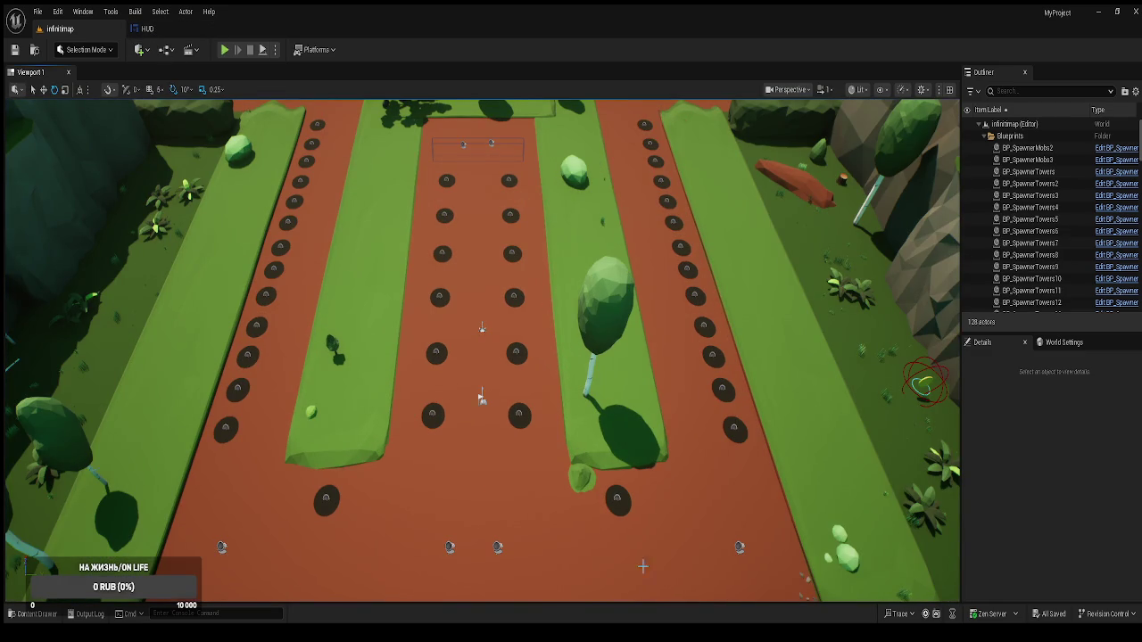
# Inspect PlaceFinish's On Component Begin Overlap nodes, then return to the infinimap level
pyautogui.hotkey('ctrl', 'space')
pyautogui.click(46, 397)
pyautogui.click(1009, 375)
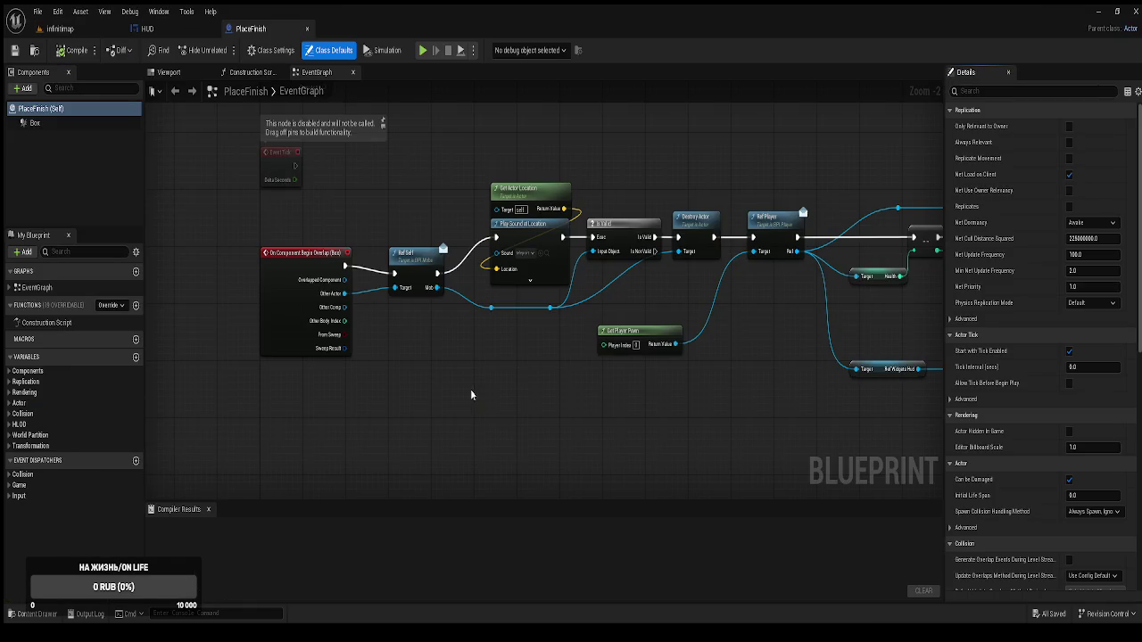
pyautogui.moveTo(470, 389)
pyautogui.mouseDown()
pyautogui.moveTo(457, 389)
pyautogui.moveTo(518, 398)
pyautogui.moveTo(686, 365)
pyautogui.moveTo(547, 299)
pyautogui.mouseUp()
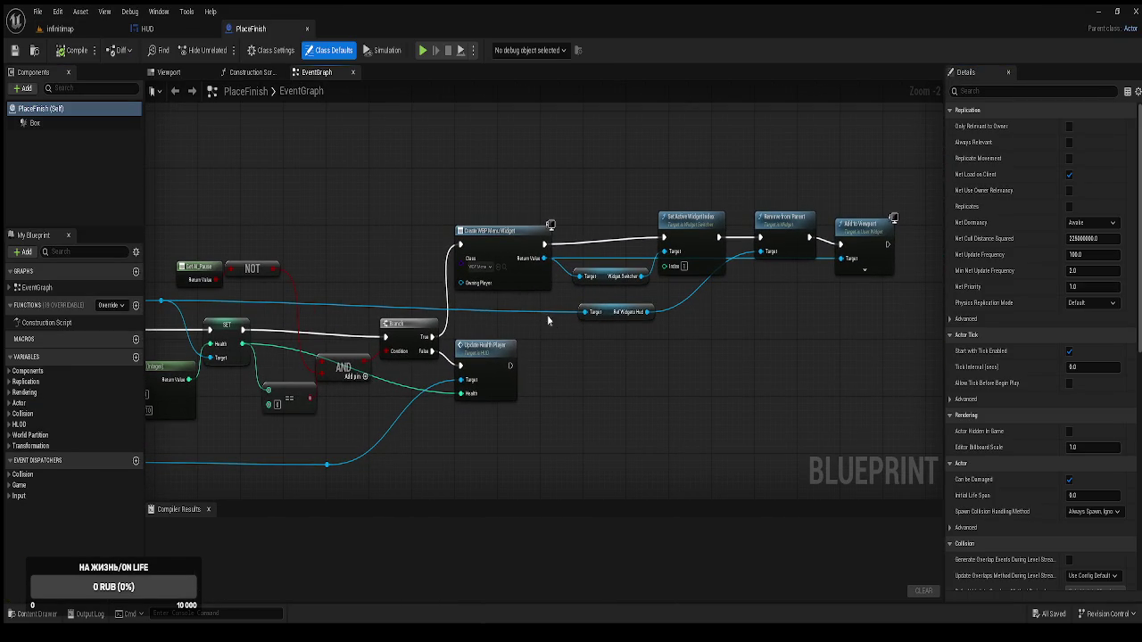
pyautogui.moveTo(337, 306)
pyautogui.mouseDown()
pyautogui.moveTo(351, 300)
pyautogui.moveTo(267, 312)
pyautogui.moveTo(498, 320)
pyautogui.mouseUp()
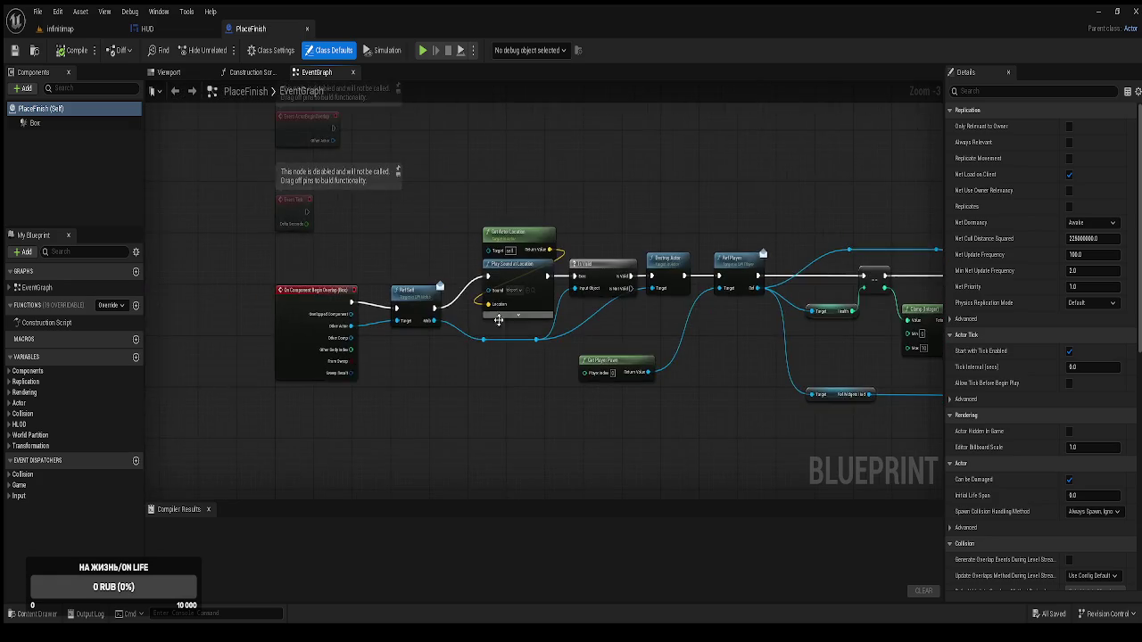
pyautogui.scroll(3, 498, 319)
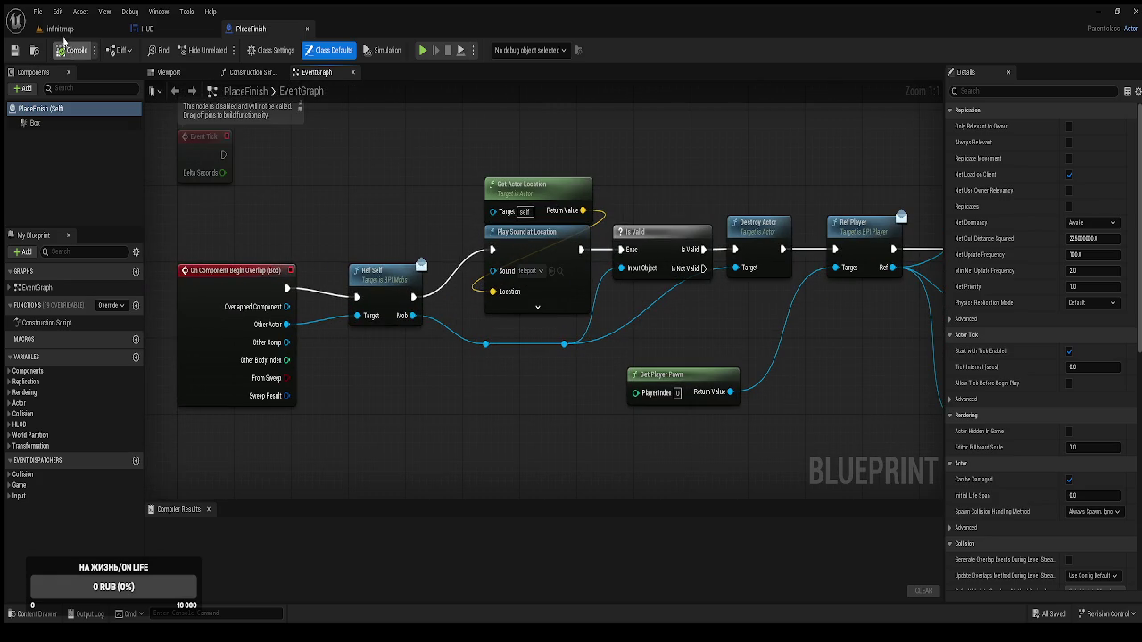
pyautogui.click(60, 29)
pyautogui.hotkey('ctrl', 'space')
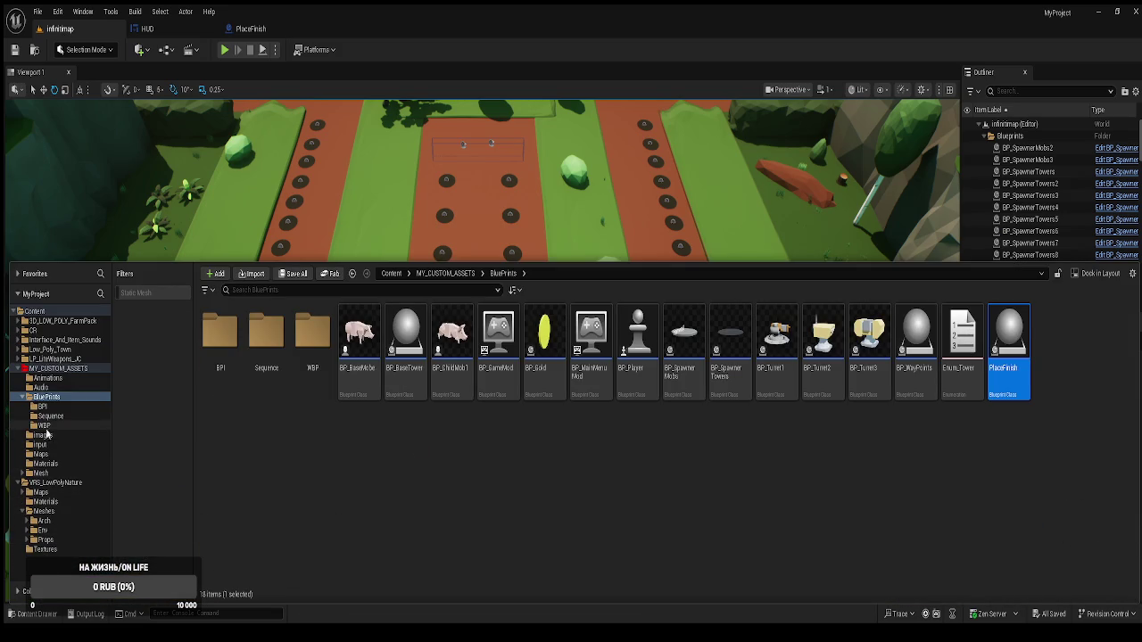
# Preview the Audio folder sounds: battle_fon, the second track and the village birds ambience
pyautogui.click(41, 387)
pyautogui.click(225, 334)
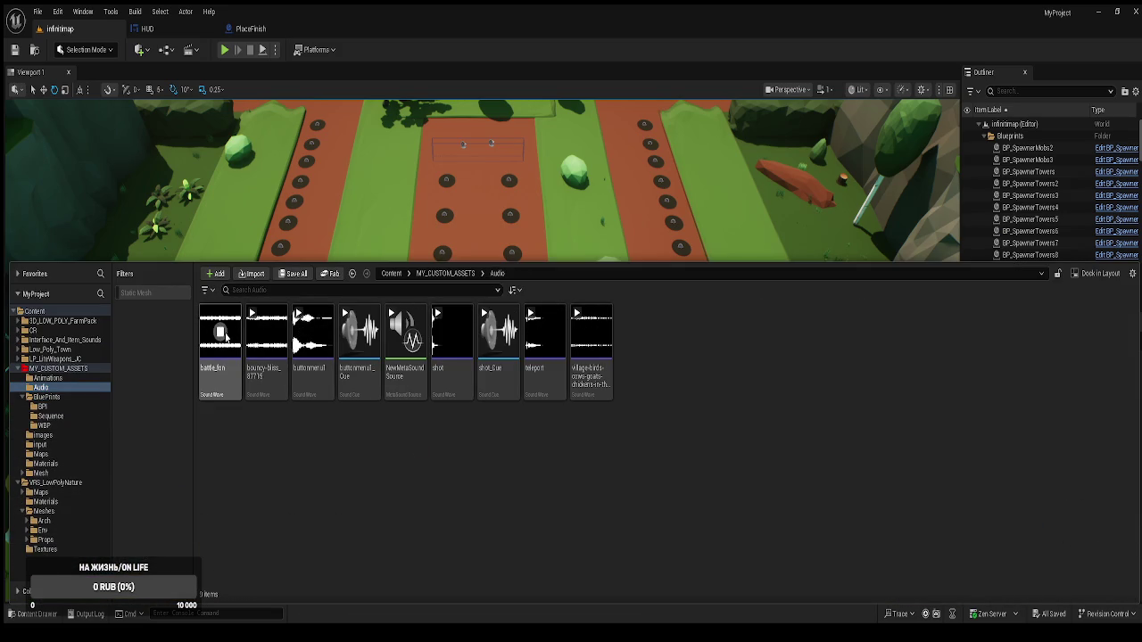
pyautogui.click(268, 332)
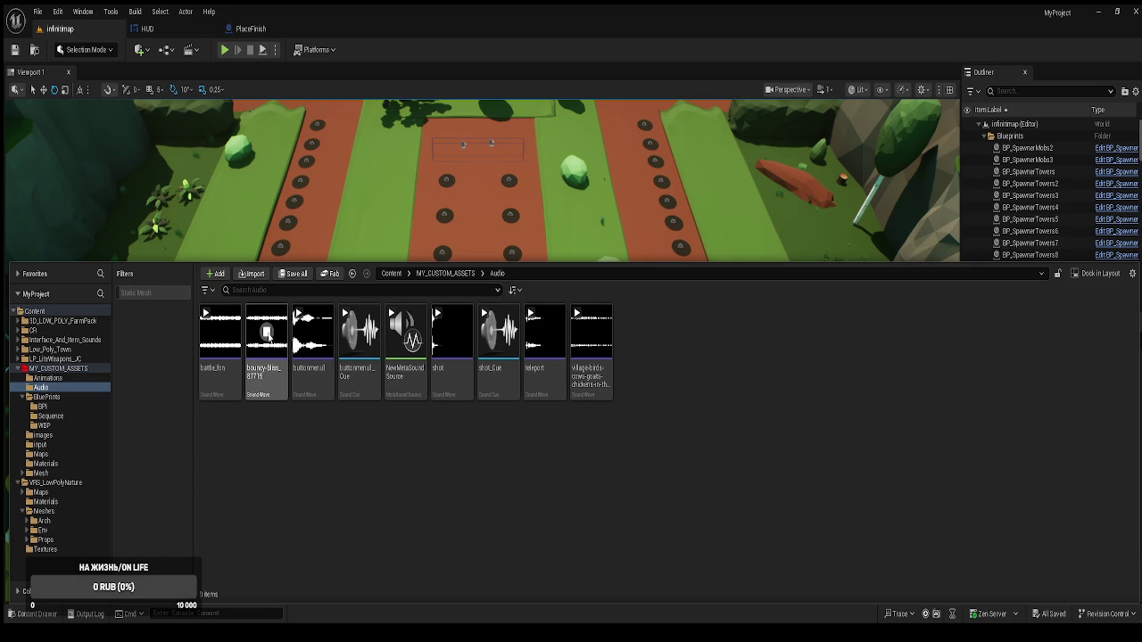
pyautogui.click(300, 336)
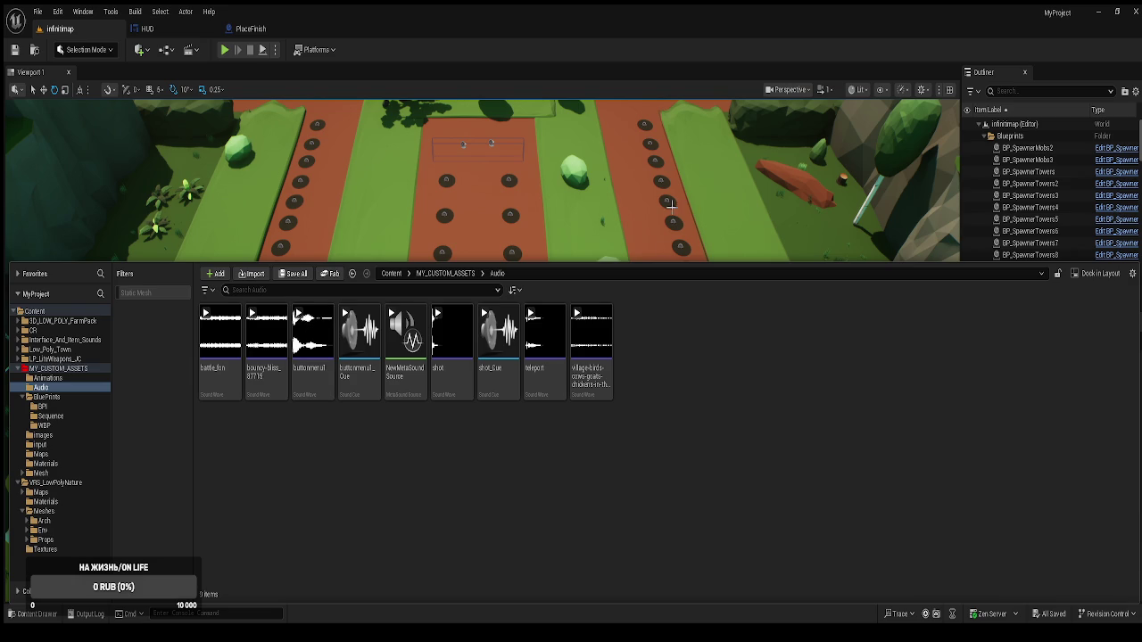
pyautogui.moveTo(547, 342)
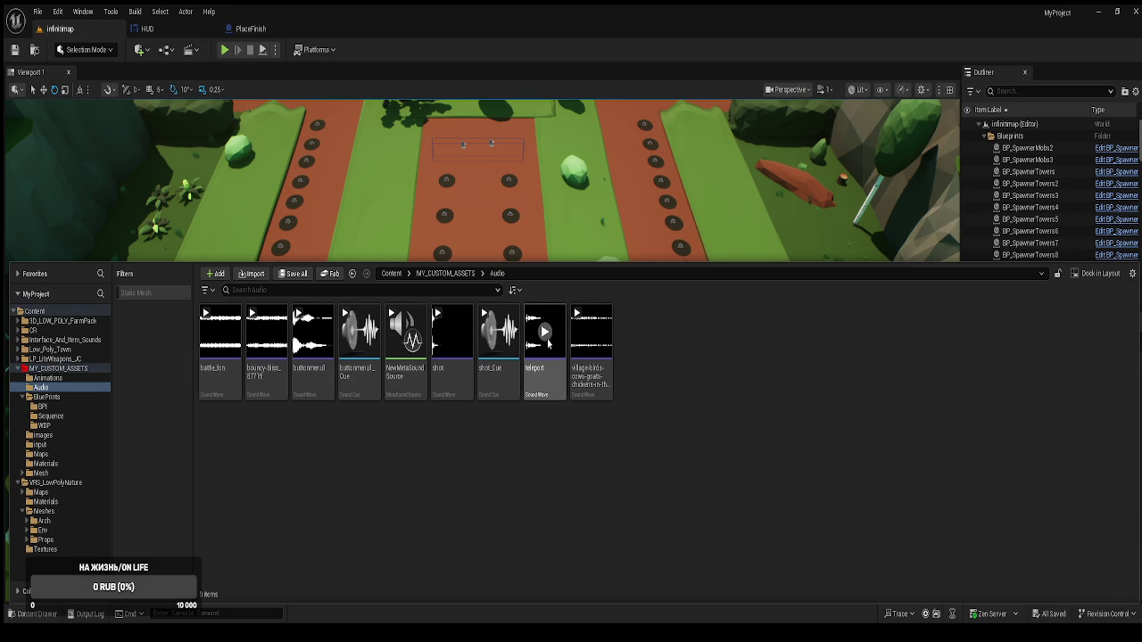
pyautogui.click(589, 333)
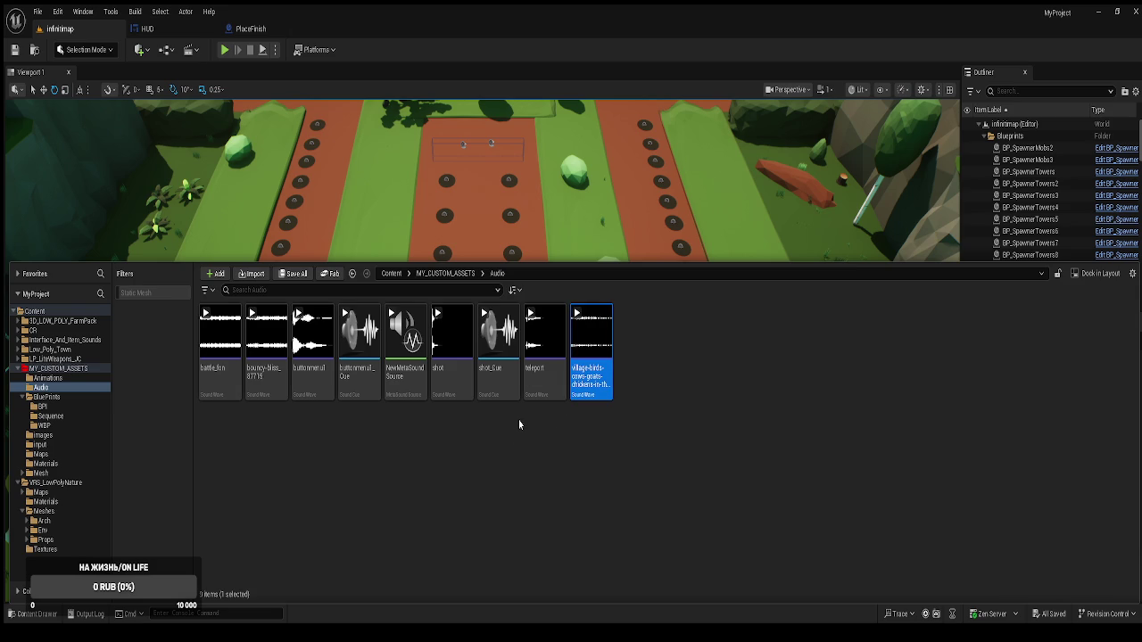
pyautogui.click(593, 334)
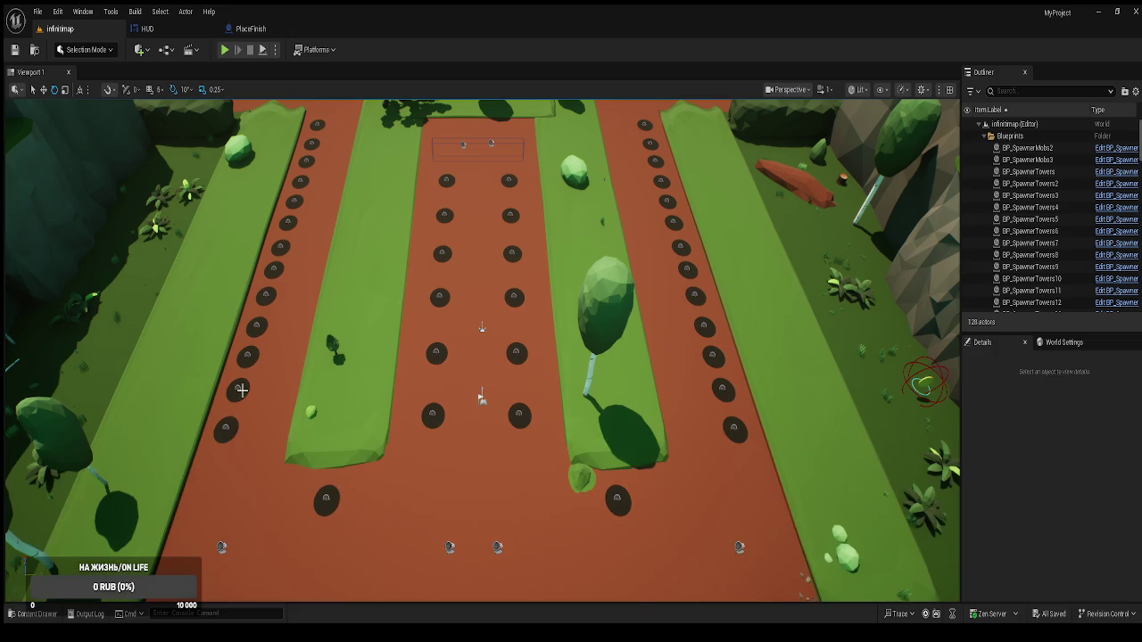
# Close the HUD widget and PlaceFinish blueprint editors
pyautogui.hotkey('ctrl', 'space')
pyautogui.hotkey('ctrl', 'space')
pyautogui.click(178, 33)
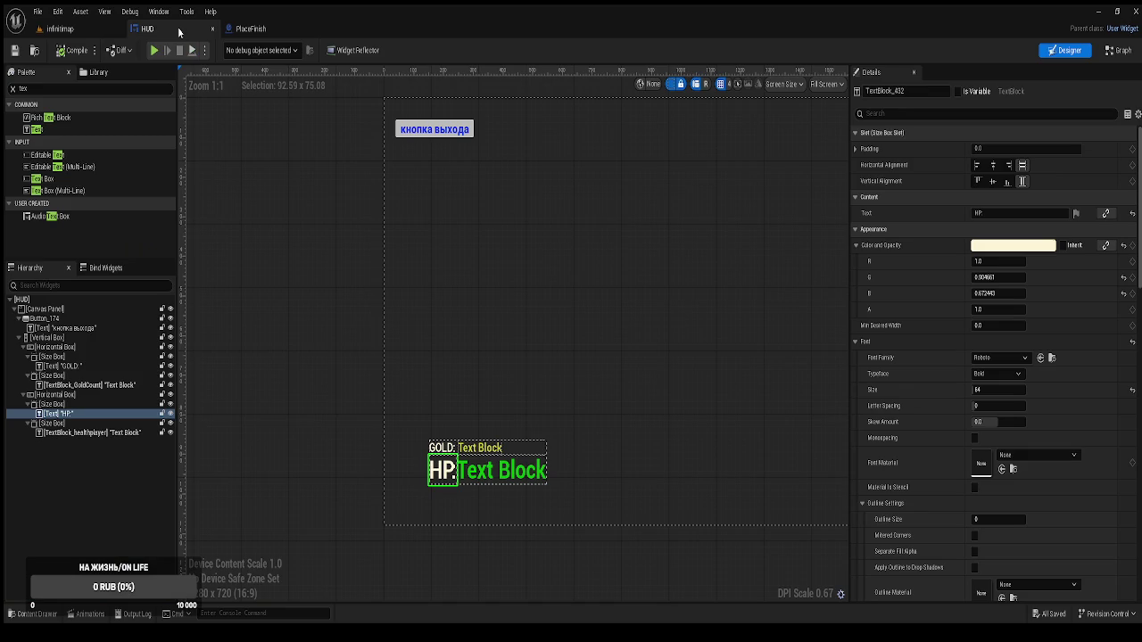
pyautogui.click(246, 33)
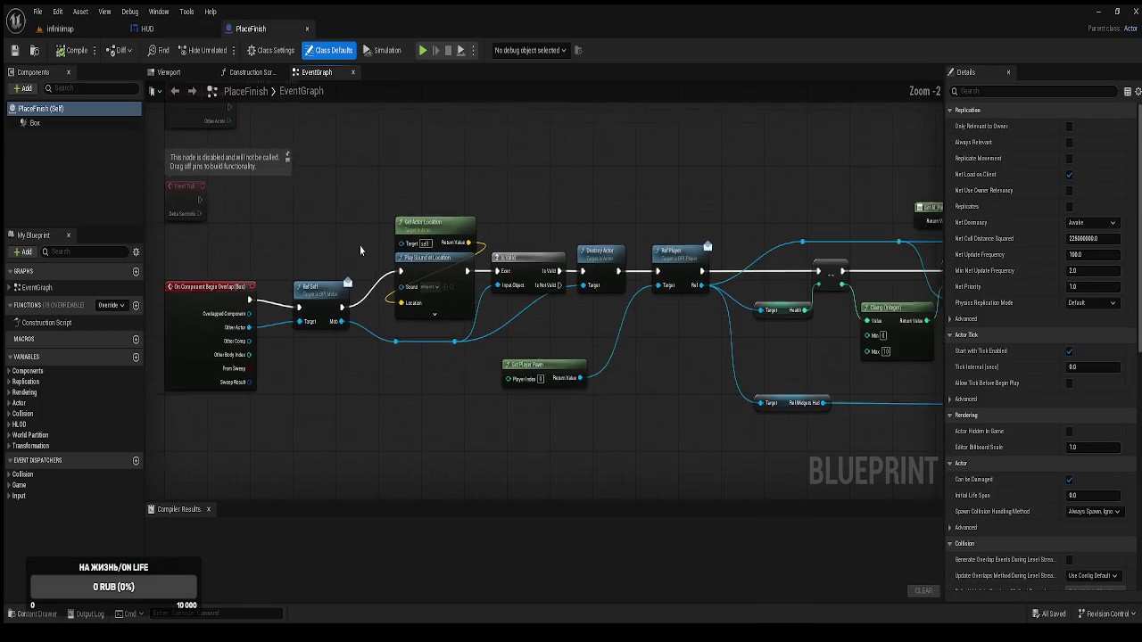
pyautogui.middleClick(188, 34)
pyautogui.middleClick(188, 33)
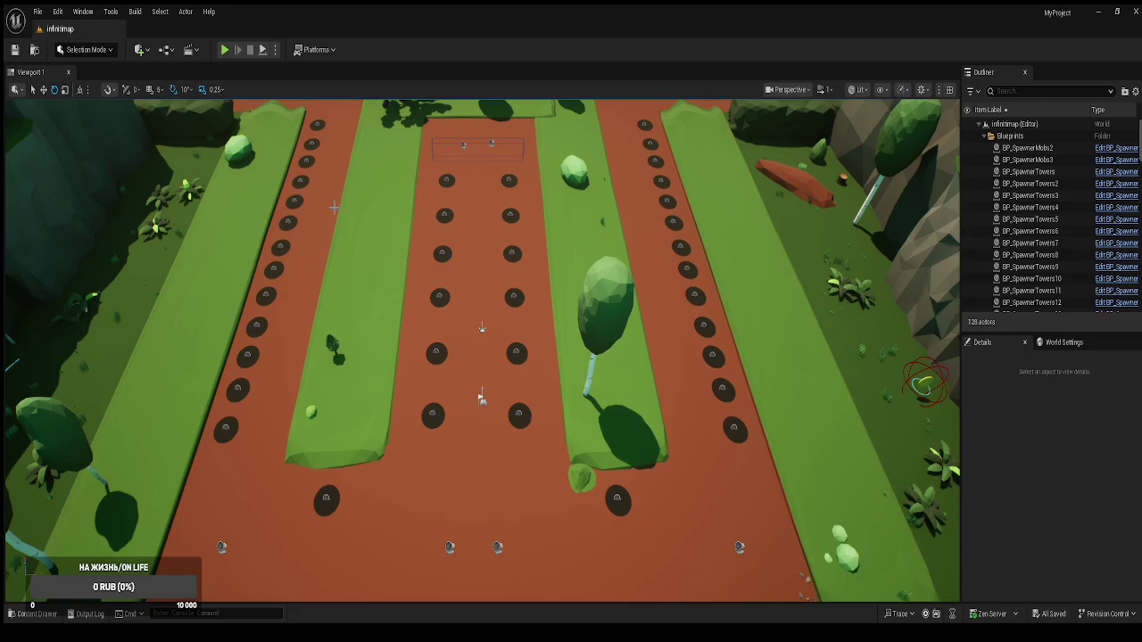
# Browse the BluePrints folder and select BP_BaseTower
pyautogui.hotkey('ctrl', 'space')
pyautogui.click(44, 397)
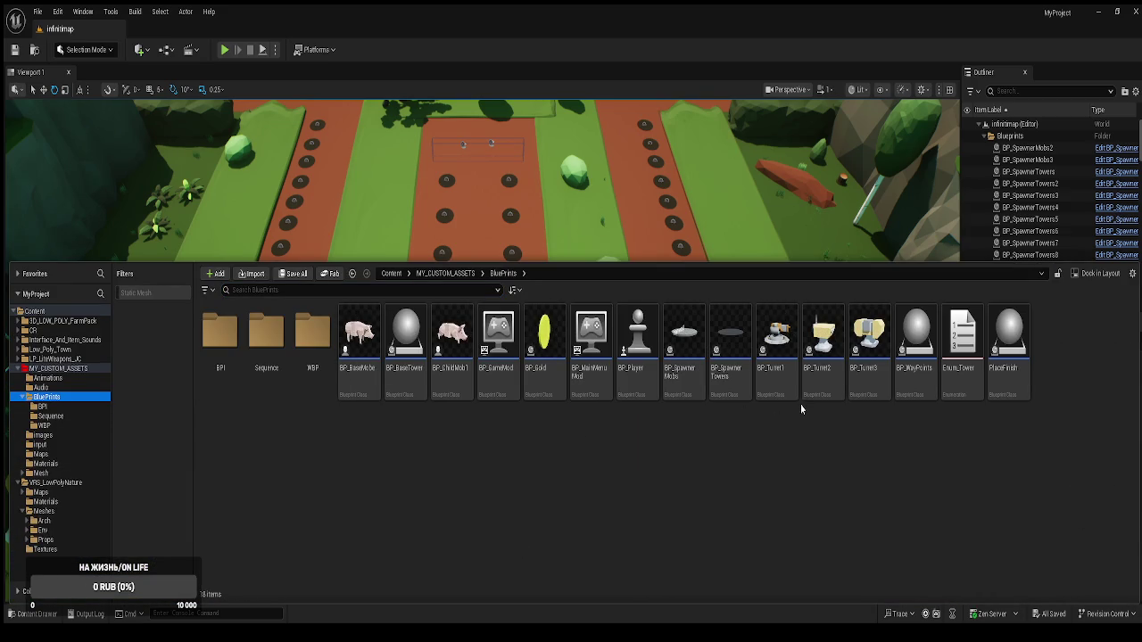
pyautogui.click(409, 383)
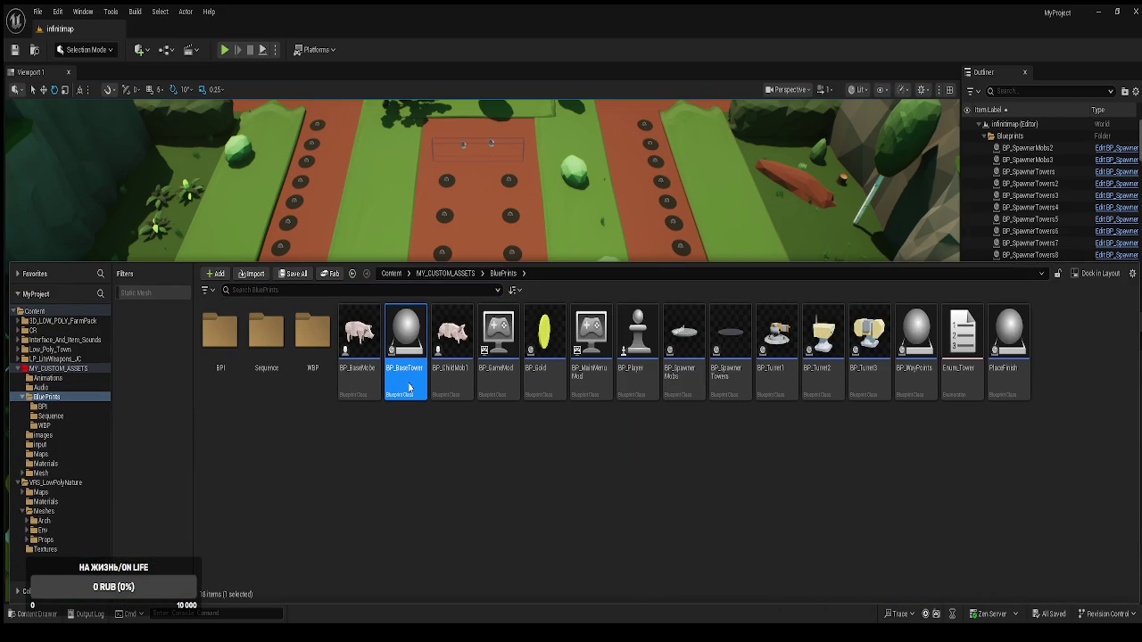
# Duplicate BP_BaseTower's Set Timer by Function Name node, wire it after Set World Scale 3D, and compile
pyautogui.doubleClick(409, 383)
pyautogui.moveTo(478, 229)
pyautogui.mouseDown()
pyautogui.moveTo(474, 414)
pyautogui.moveTo(509, 311)
pyautogui.moveTo(543, 359)
pyautogui.moveTo(529, 354)
pyautogui.mouseUp()
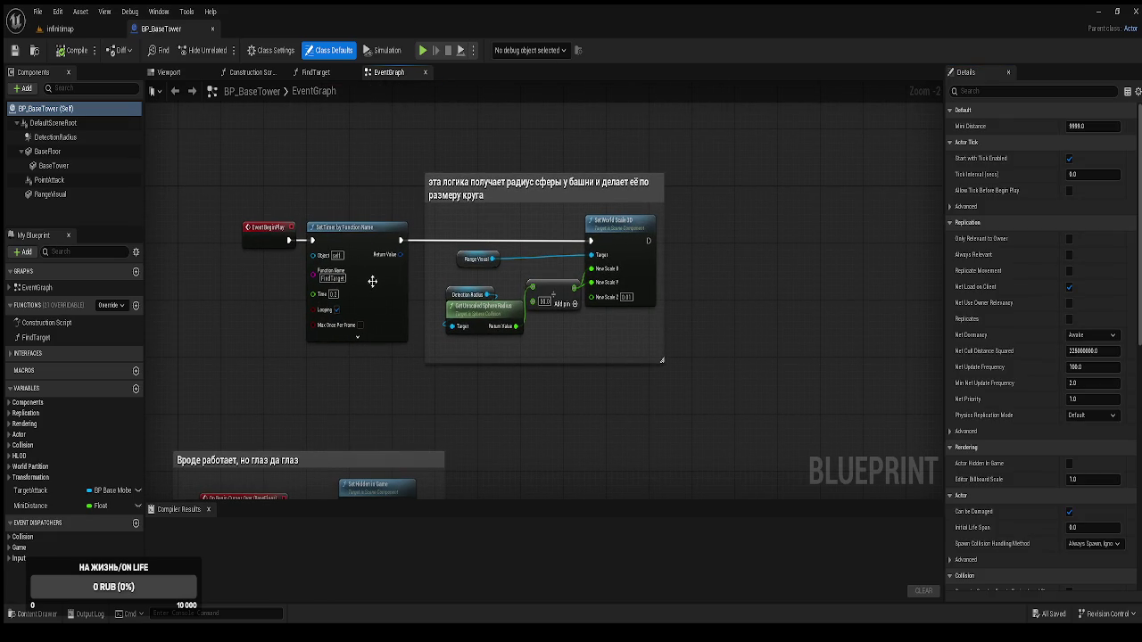
pyautogui.click(372, 283)
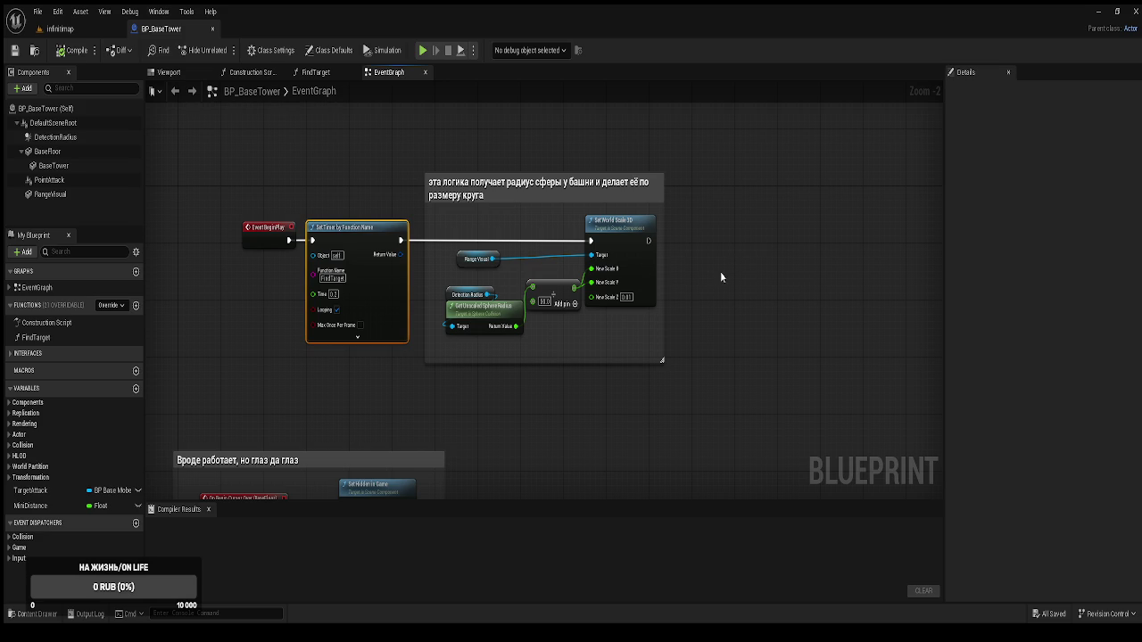
pyautogui.hotkey('ctrl', 'c')
pyautogui.hotkey('ctrl', 'v')
pyautogui.moveTo(733, 269); pyautogui.dragTo(722, 213)
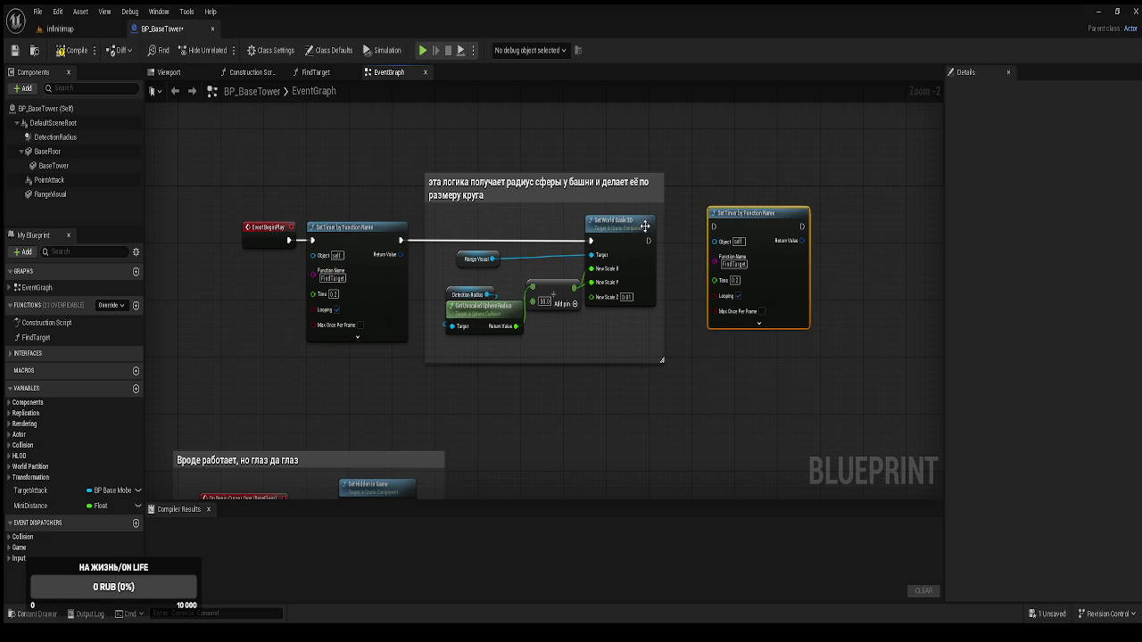
pyautogui.moveTo(651, 240); pyautogui.dragTo(714, 228)
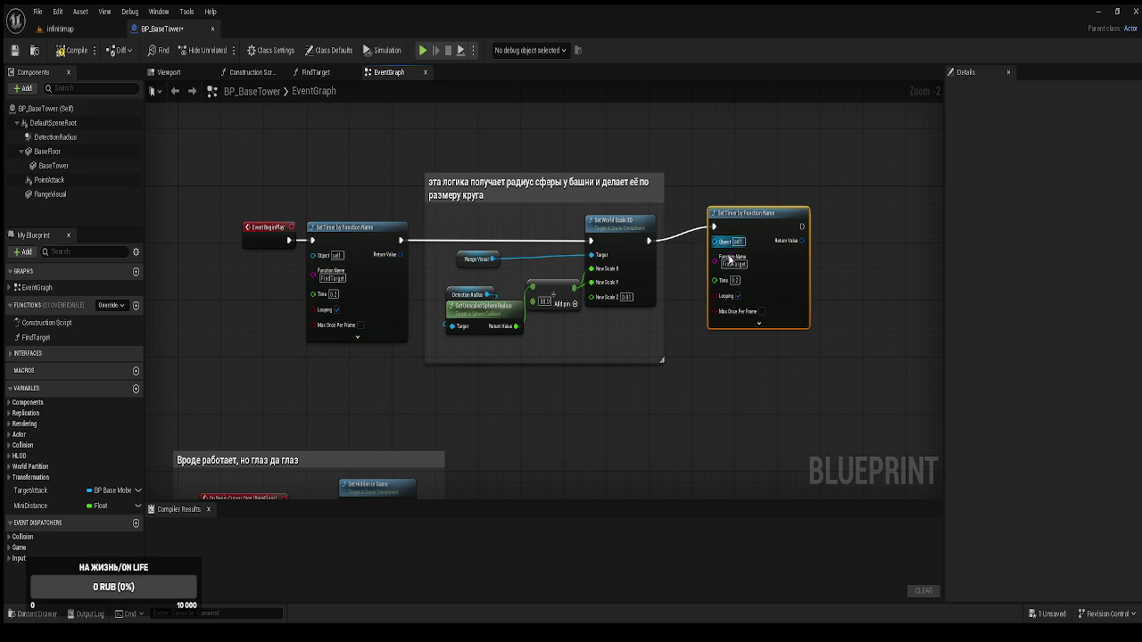
pyautogui.click(72, 50)
pyautogui.click(75, 30)
pyautogui.hotkey('ctrl', 'space')
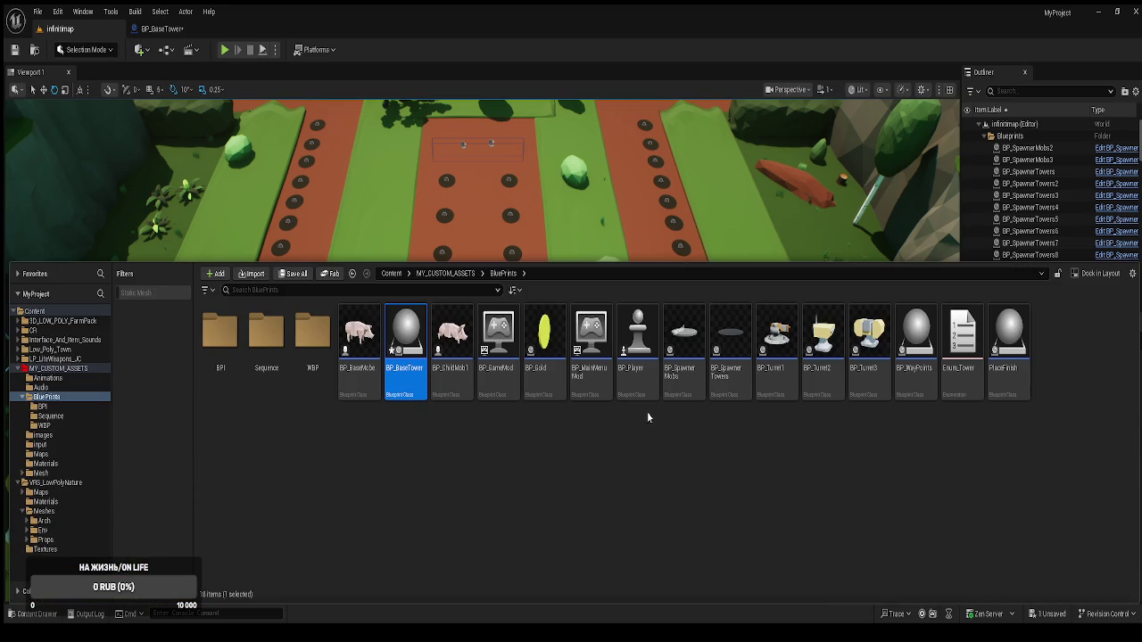
# Open the BP_Turret2 and BP_Turret1 blueprints, ordering BP_Turret1's tab first
pyautogui.click(822, 357)
pyautogui.doubleClick(822, 368)
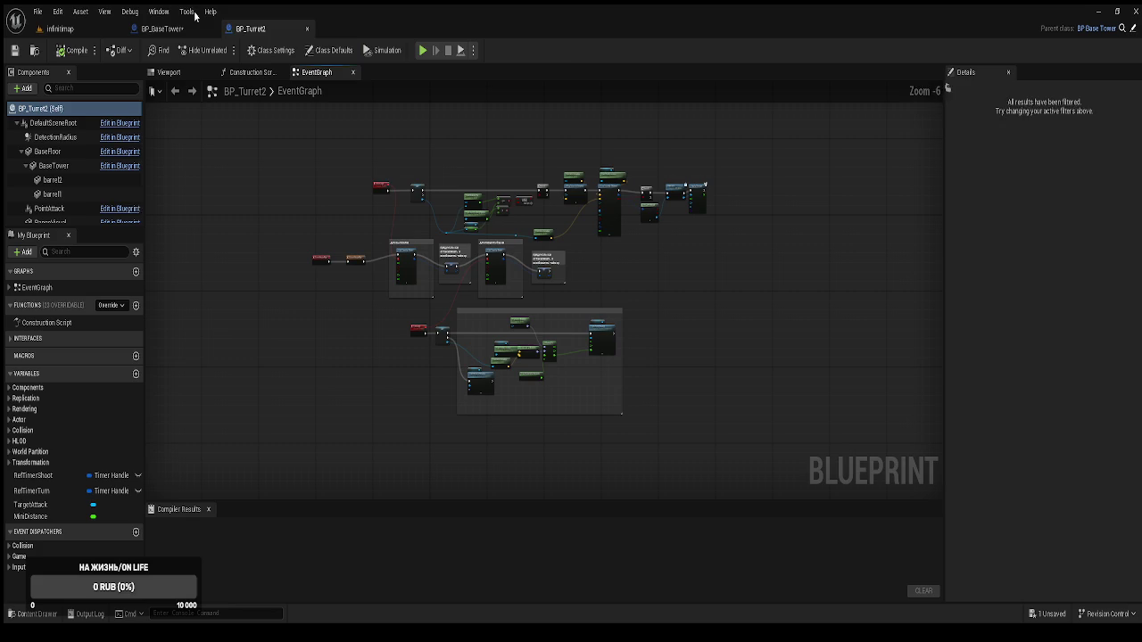
pyautogui.click(71, 28)
pyautogui.hotkey('ctrl', 'space')
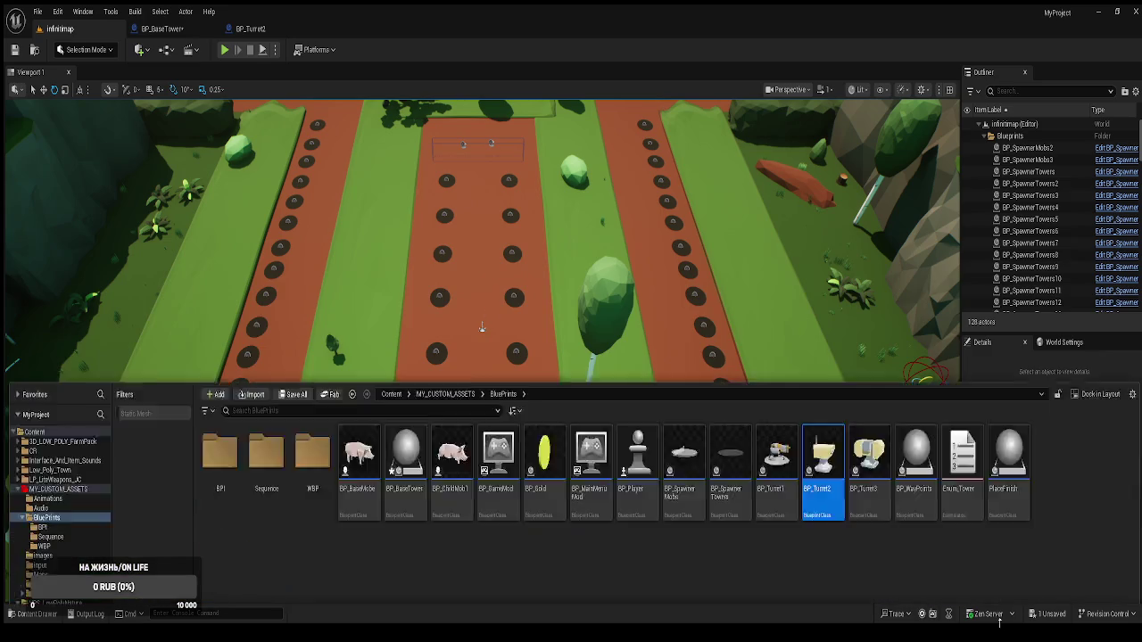
pyautogui.doubleClick(786, 387)
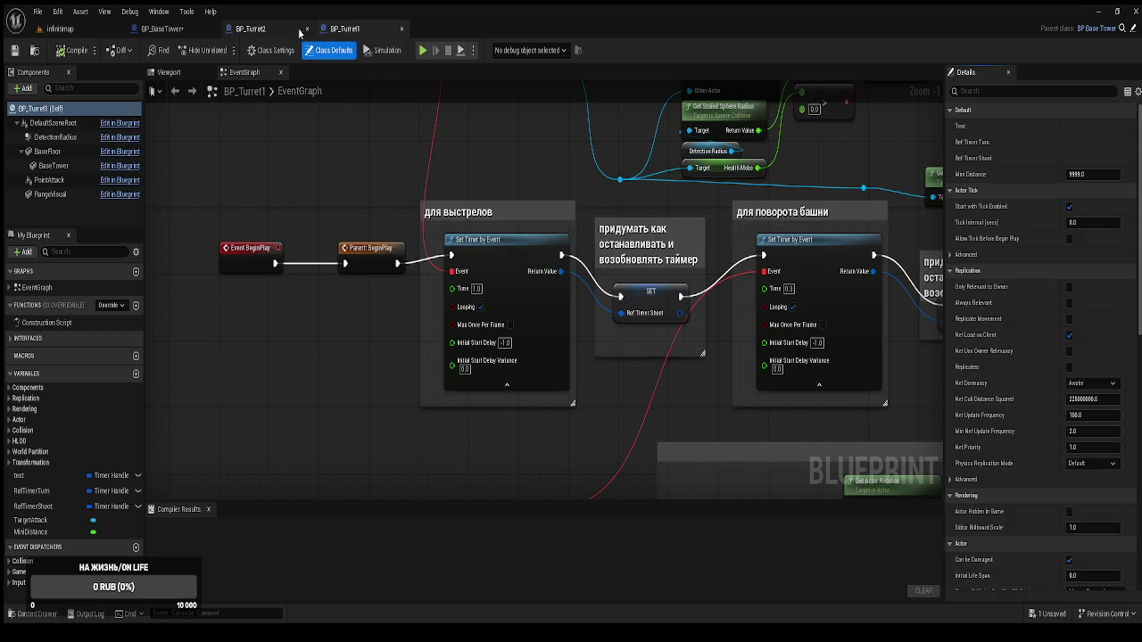
pyautogui.moveTo(300, 33); pyautogui.dragTo(384, 31)
pyautogui.scroll(-5, 424, 151)
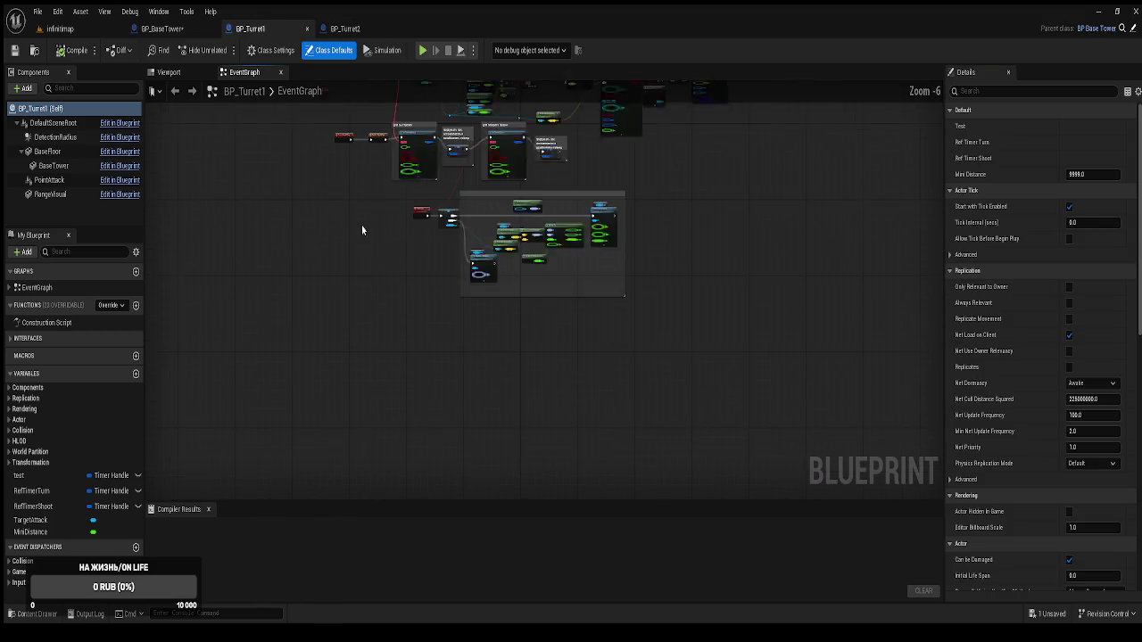
# Create a BP_Turret1 function named TEST1 and drag a wire from its entry to add a Print String
pyautogui.click(134, 305)
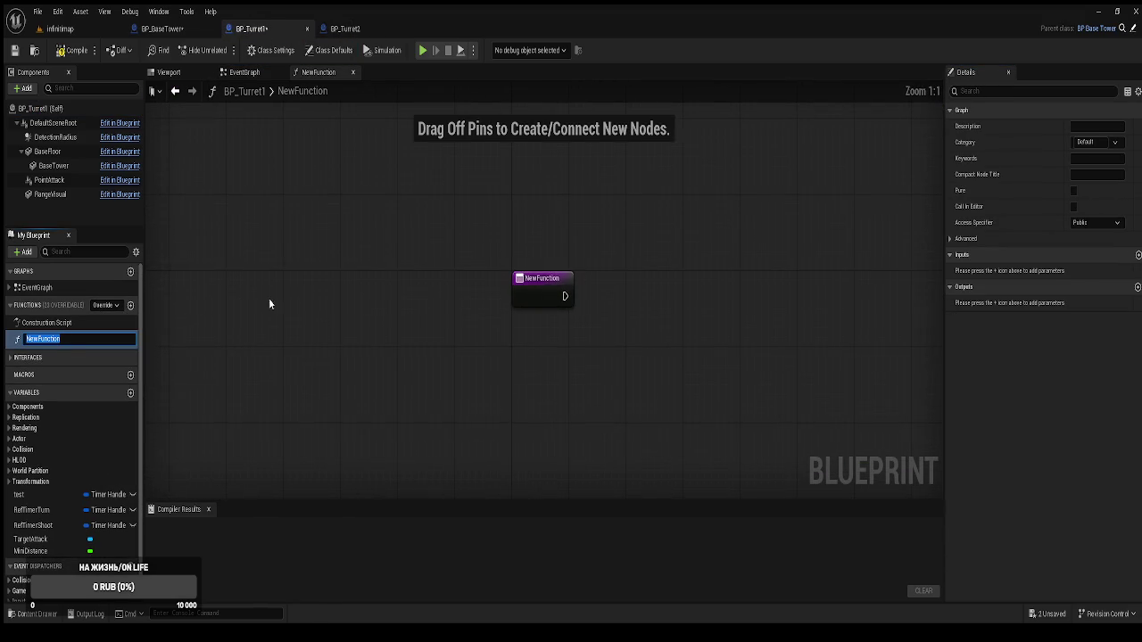
pyautogui.write('E')
pyautogui.press('BackSpace')
pyautogui.press('BackSpace')
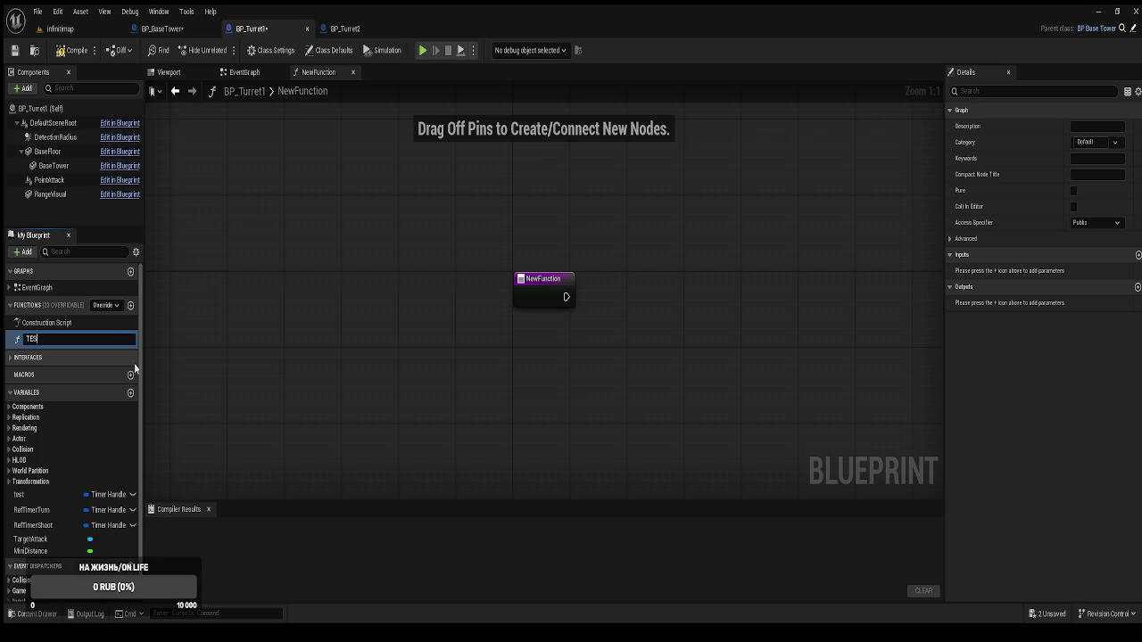
pyautogui.press('Escape')
pyautogui.hotkey('ctrl', 'a')
pyautogui.write('TEST')
pyautogui.press('Return')
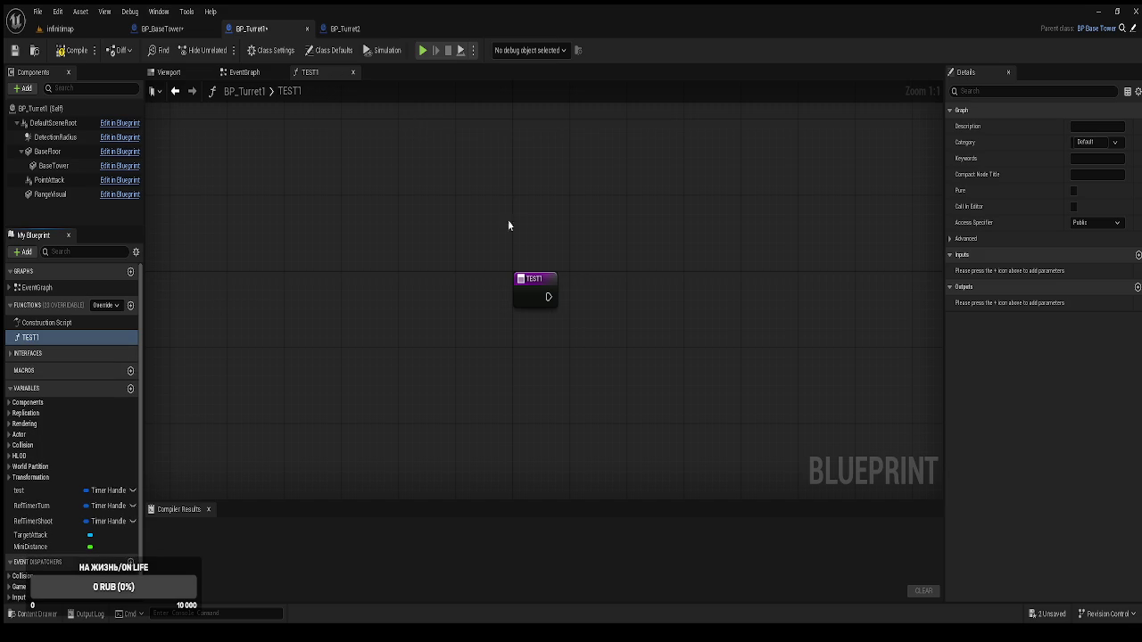
pyautogui.moveTo(555, 301); pyautogui.dragTo(621, 257)
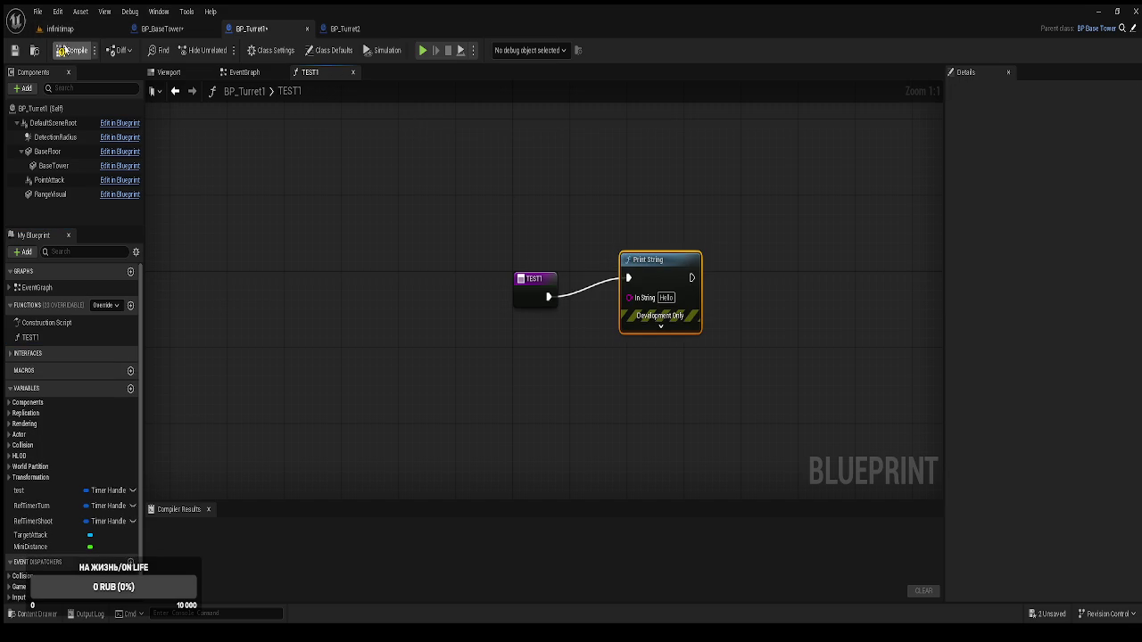
# Change the second timer's function name from FindTarget to TEST1
pyautogui.click(170, 29)
pyautogui.moveTo(664, 322); pyautogui.dragTo(508, 316)
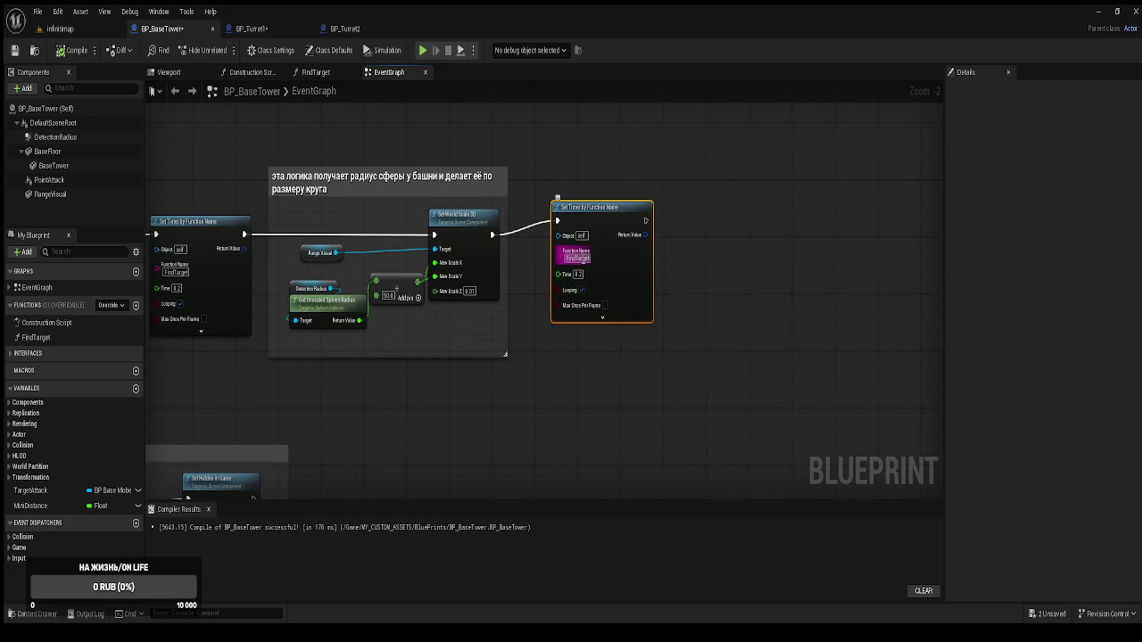
pyautogui.press('BackSpace')
pyautogui.write('TEST1')
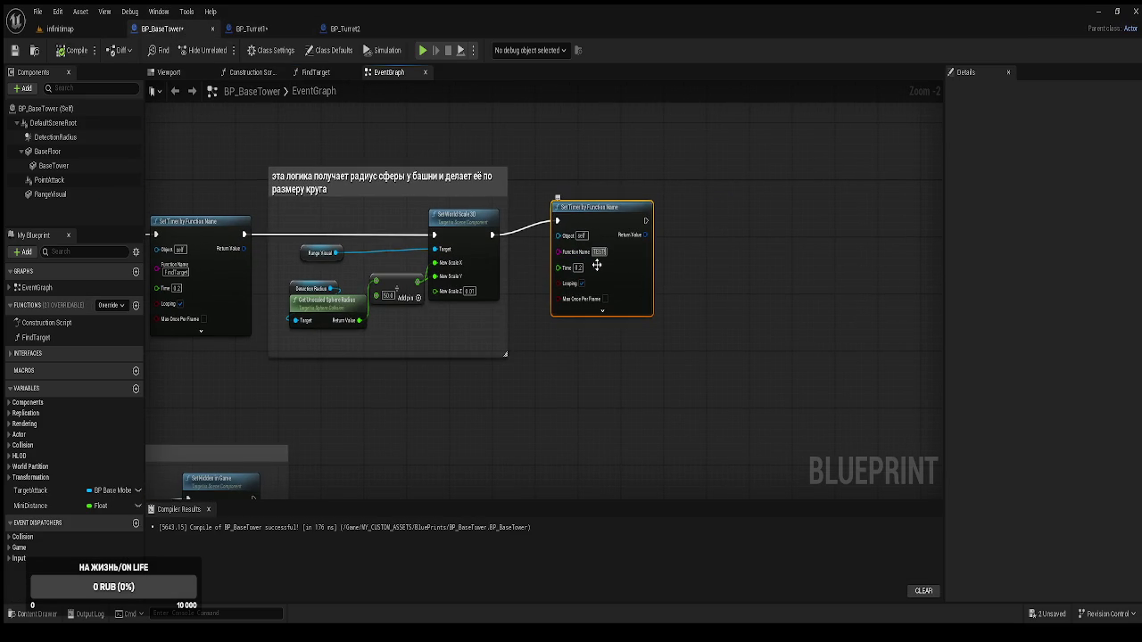
pyautogui.click(580, 183)
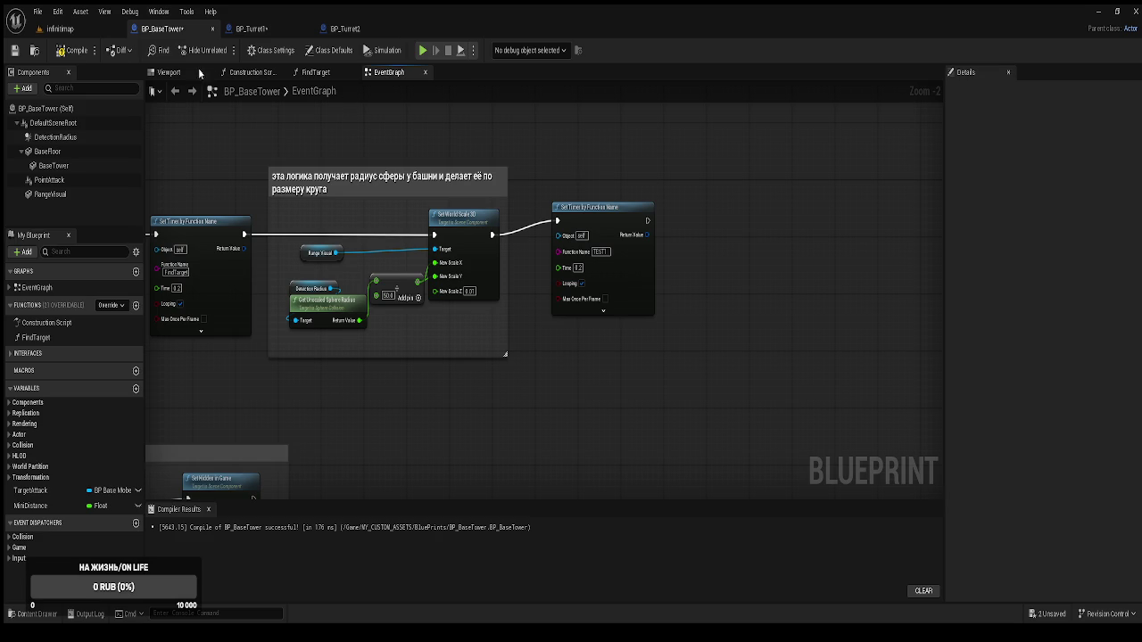
# Playtest, buy tower 1 to check that Hello prints, then stop and return to BP_BaseTower
pyautogui.click(61, 29)
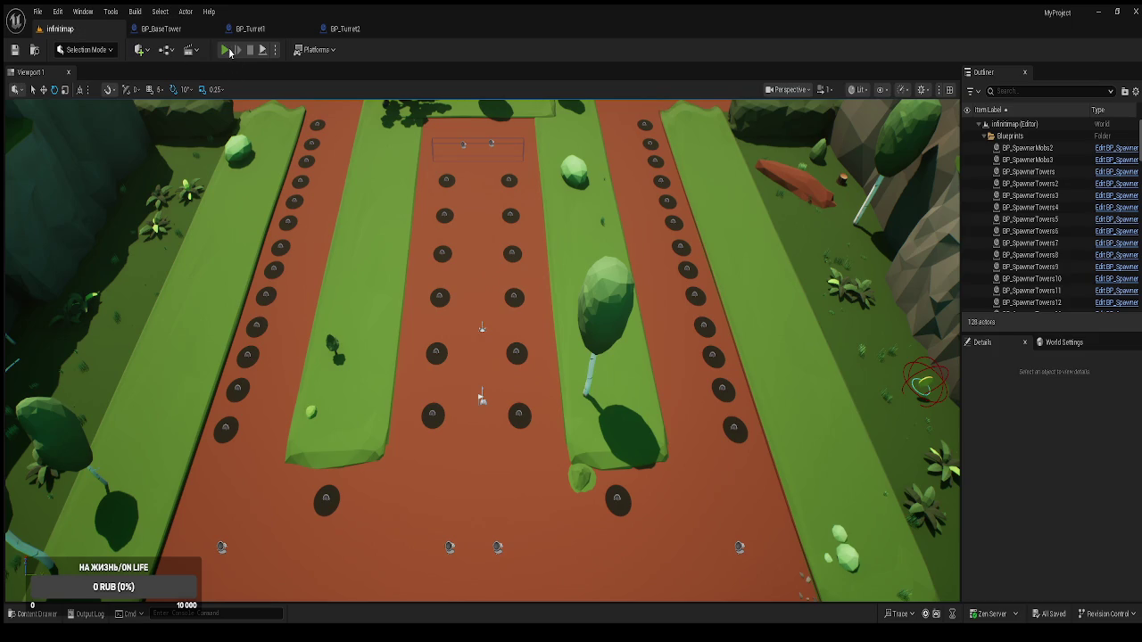
pyautogui.click(227, 50)
pyautogui.click(511, 397)
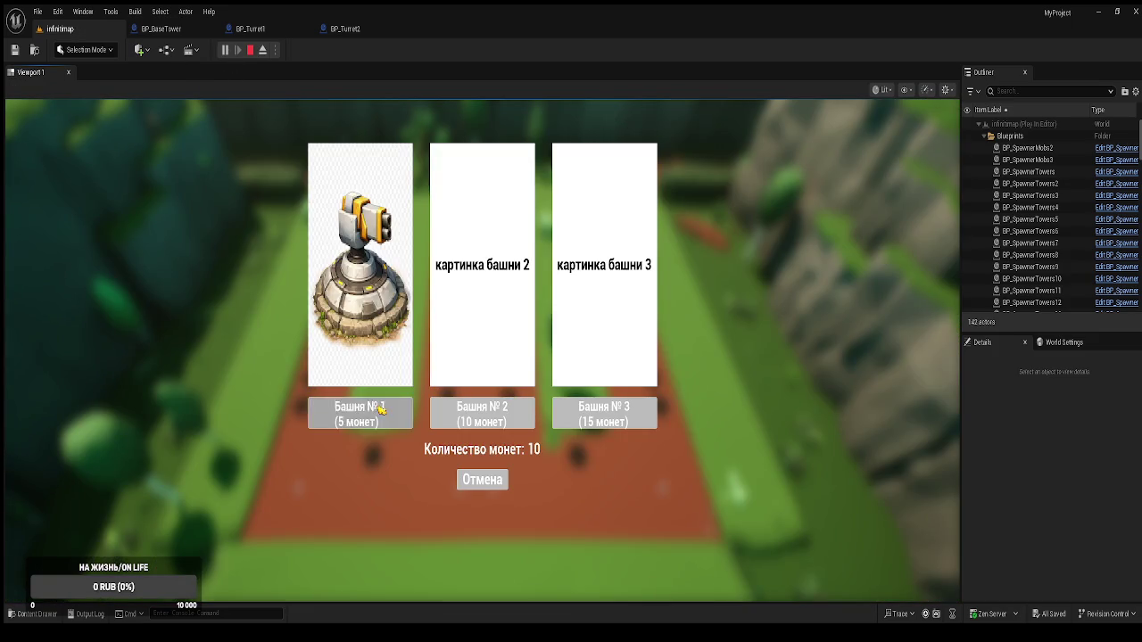
pyautogui.click(381, 408)
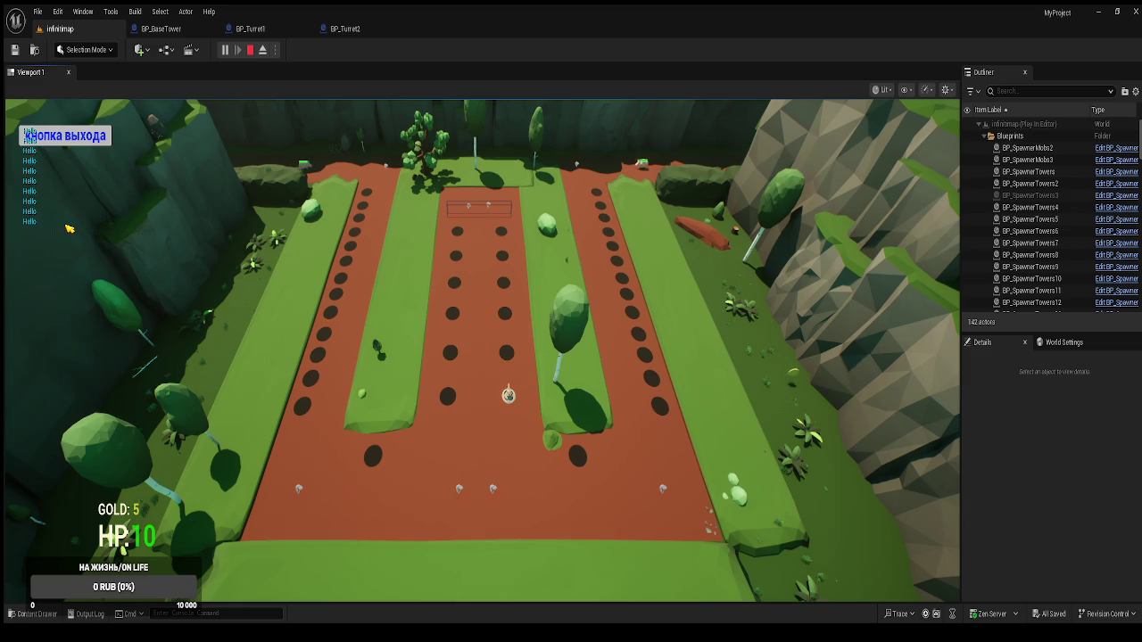
pyautogui.click(87, 139)
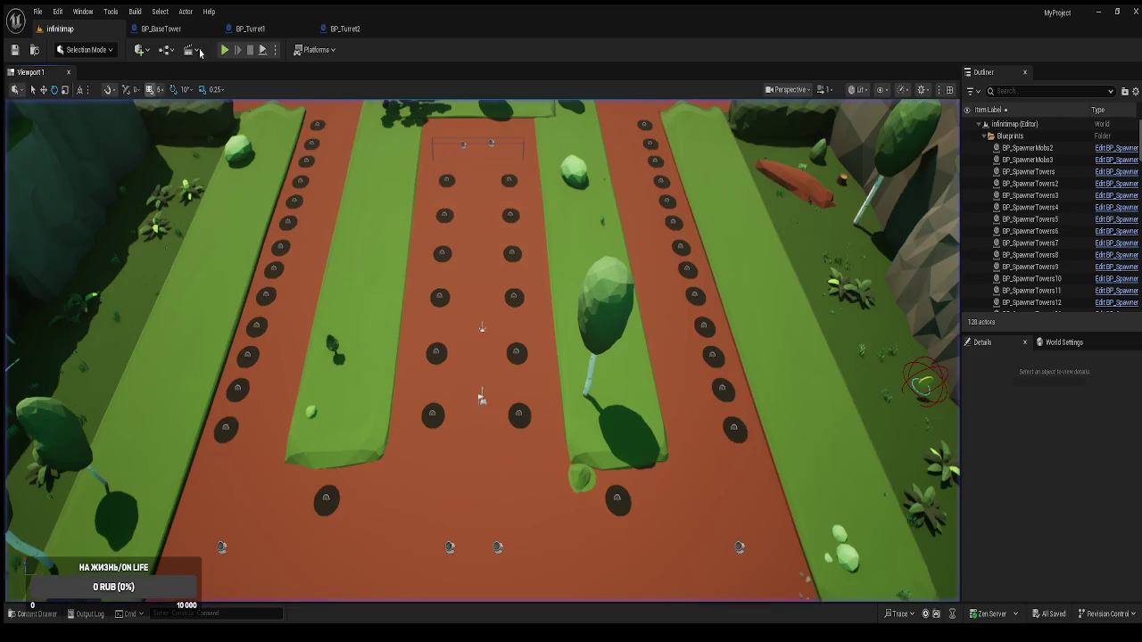
pyautogui.click(180, 31)
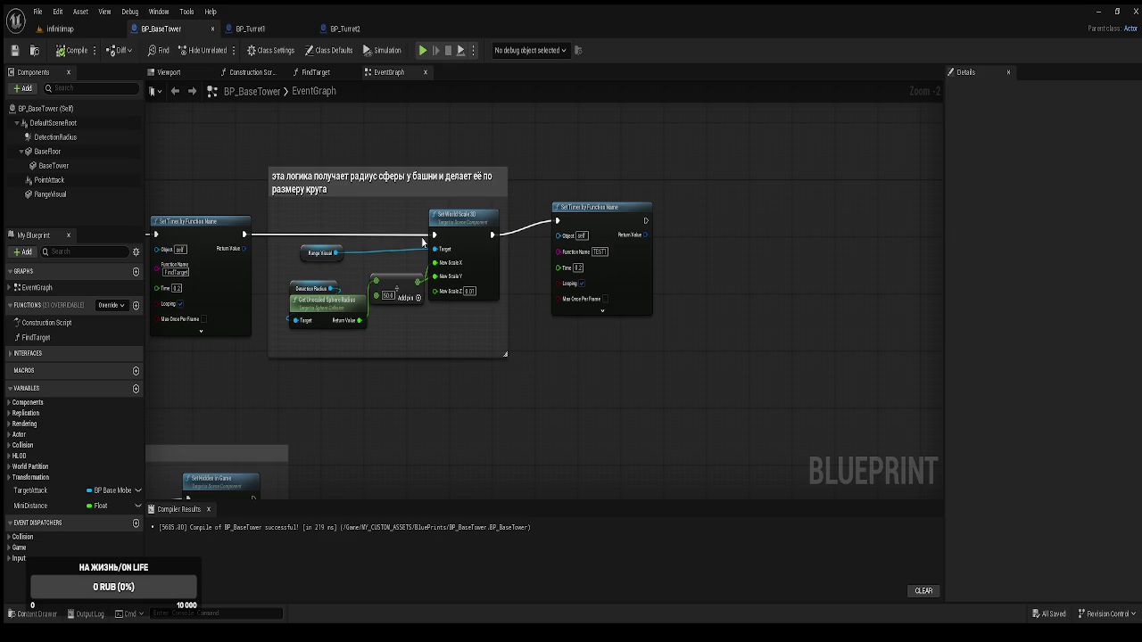
# Review BP_Turret1's BeginPlay timers, the ShootLogic event's name and the TEST1 function graph
pyautogui.click(258, 29)
pyautogui.scroll(-1, 429, 177)
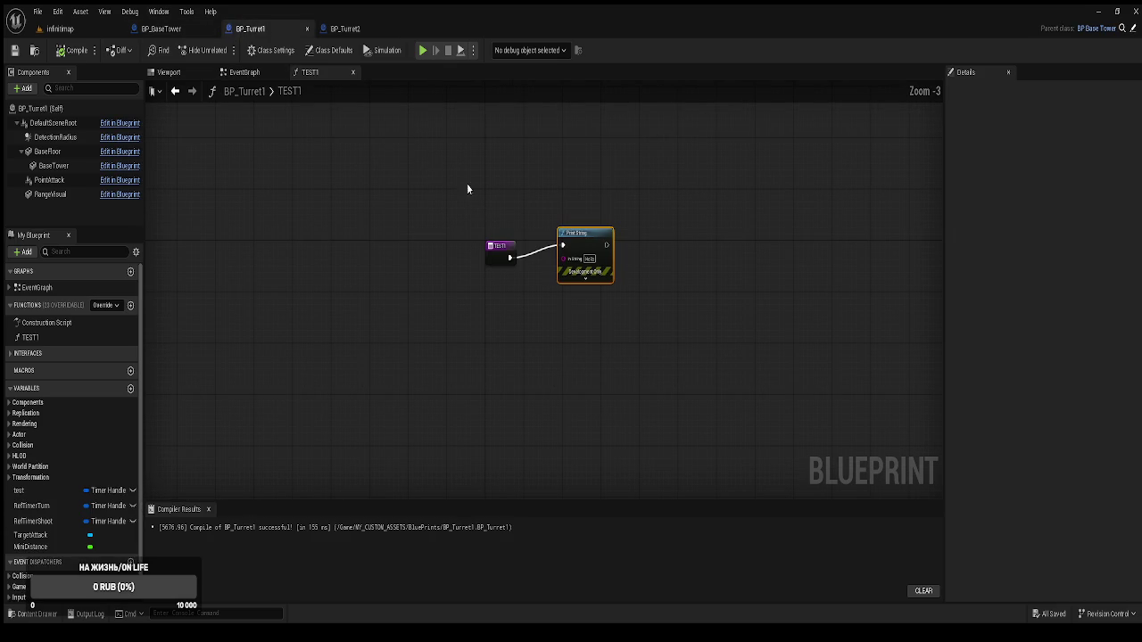
pyautogui.click(263, 75)
pyautogui.scroll(1, 376, 162)
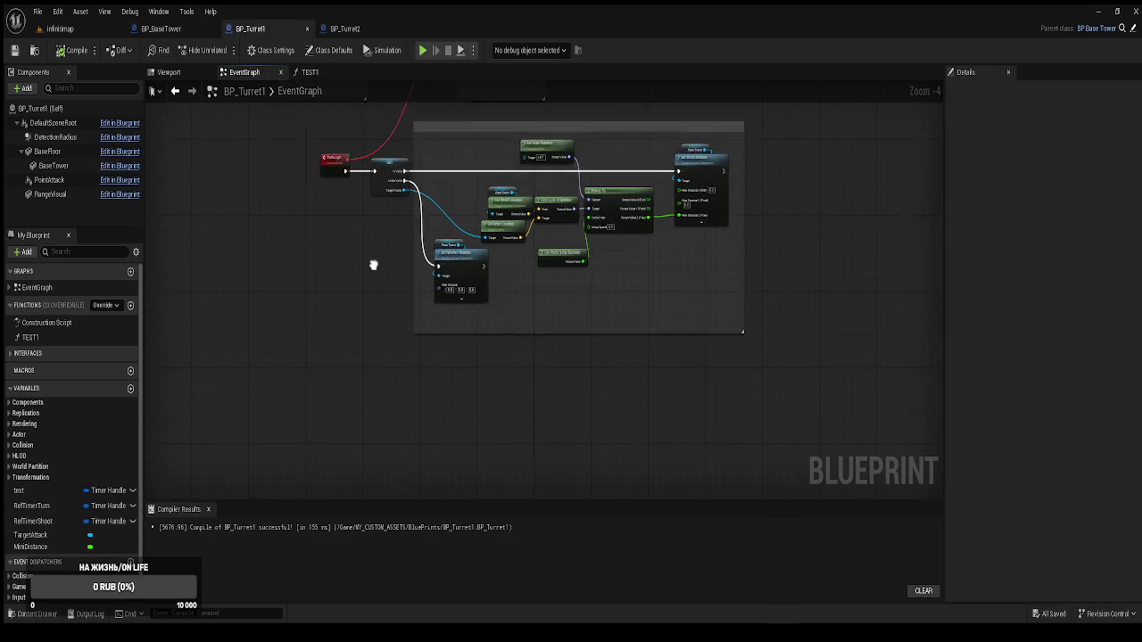
pyautogui.moveTo(373, 265); pyautogui.dragTo(366, 339)
pyautogui.moveTo(357, 223); pyautogui.dragTo(353, 368)
pyautogui.moveTo(338, 178); pyautogui.dragTo(335, 294)
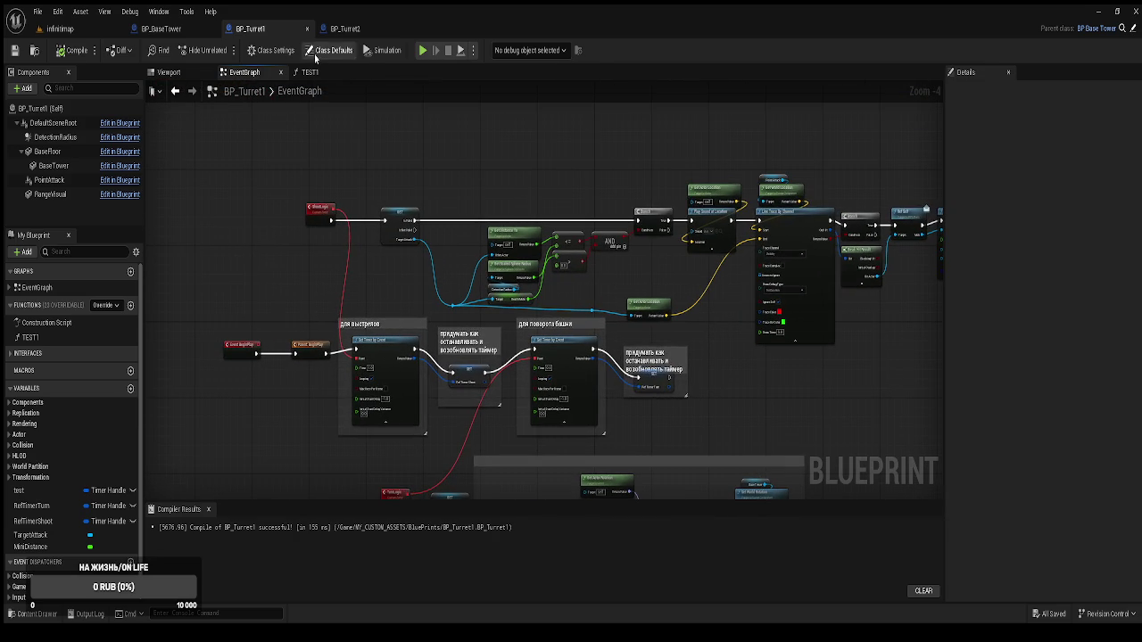
pyautogui.scroll(4, 345, 190)
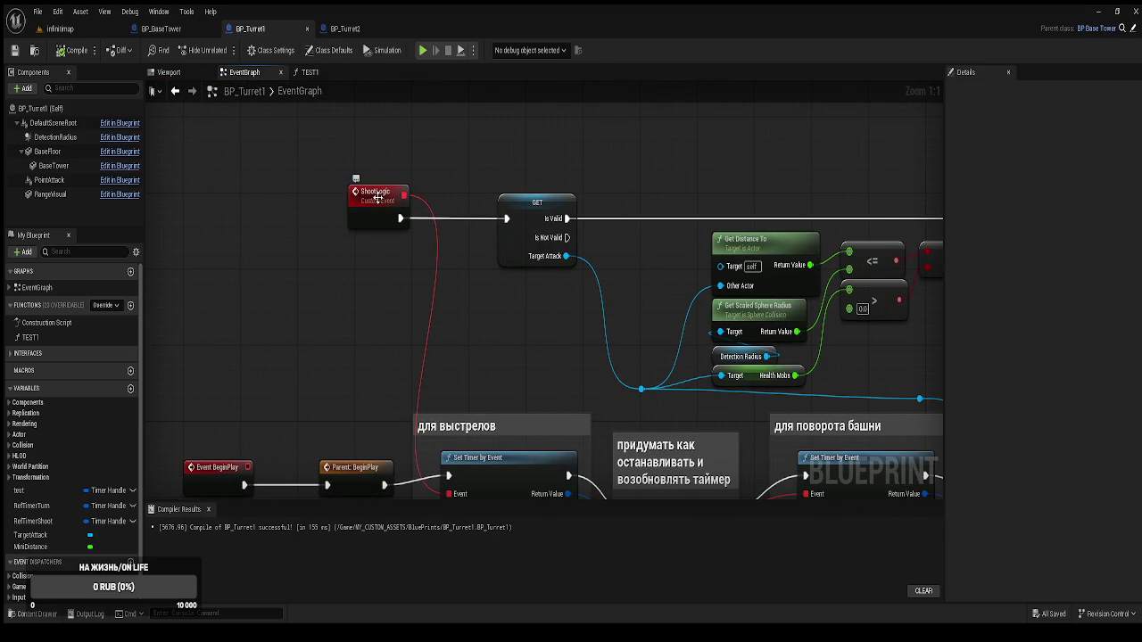
pyautogui.click(378, 197)
pyautogui.click(1098, 127)
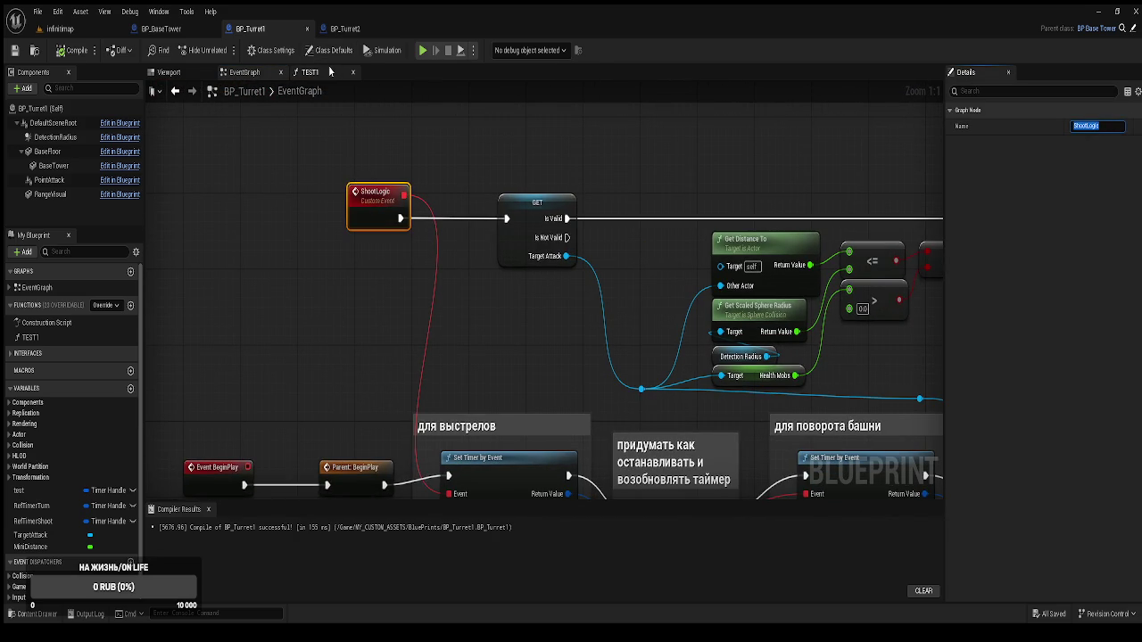
pyautogui.click(330, 71)
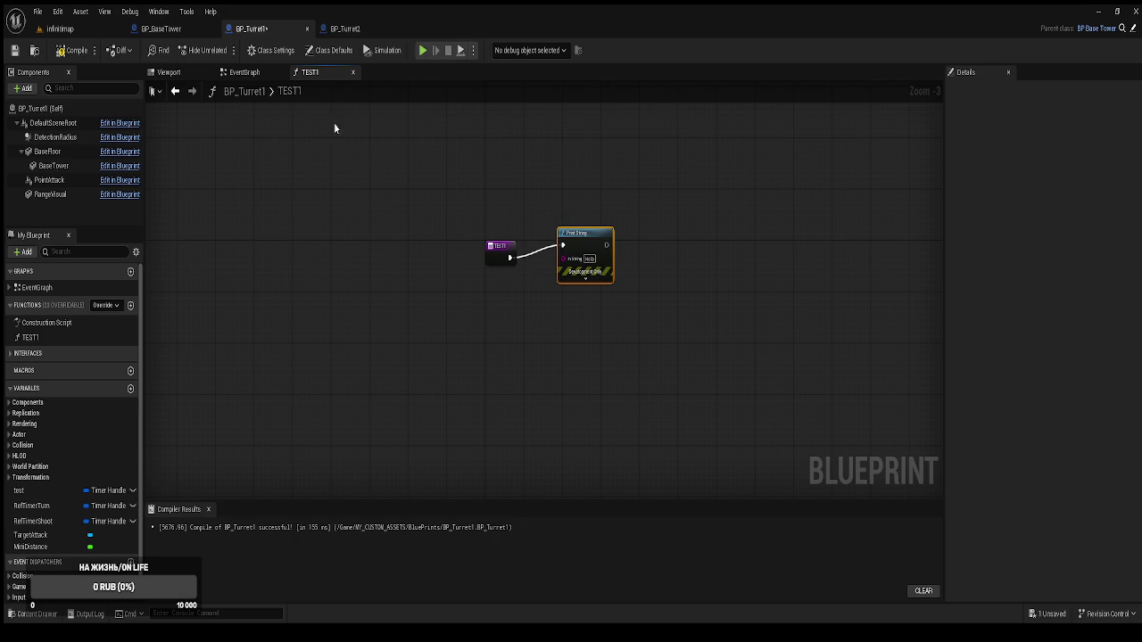
pyautogui.click(240, 72)
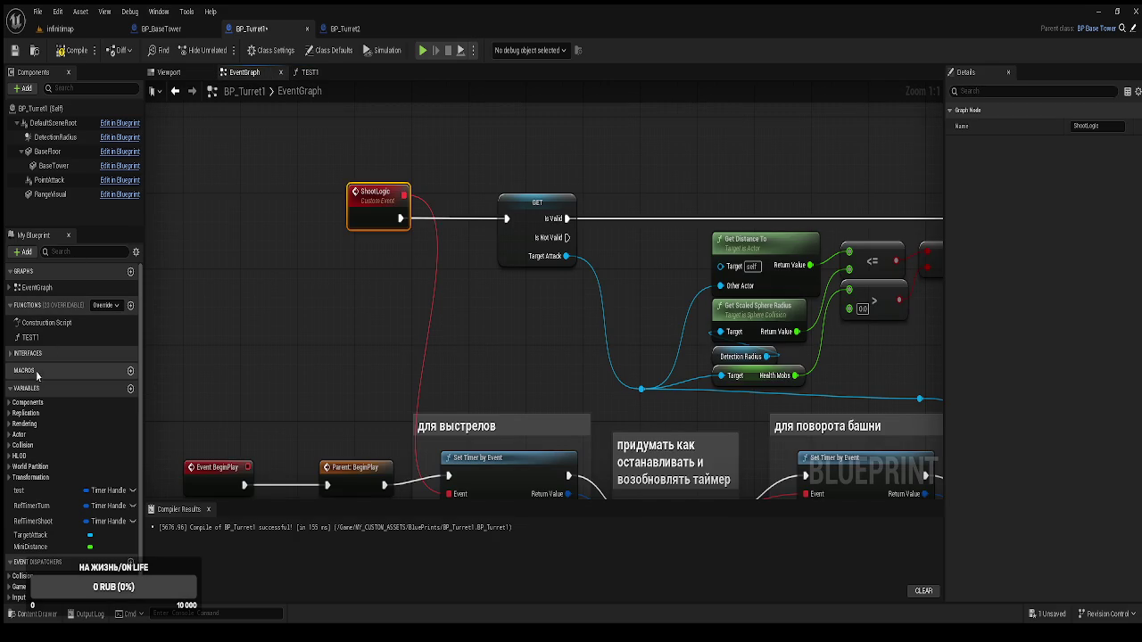
# Try renaming TEST1 to ShootLogic, cancel the name conflict, and recompile BP_Turret1
pyautogui.click(40, 339)
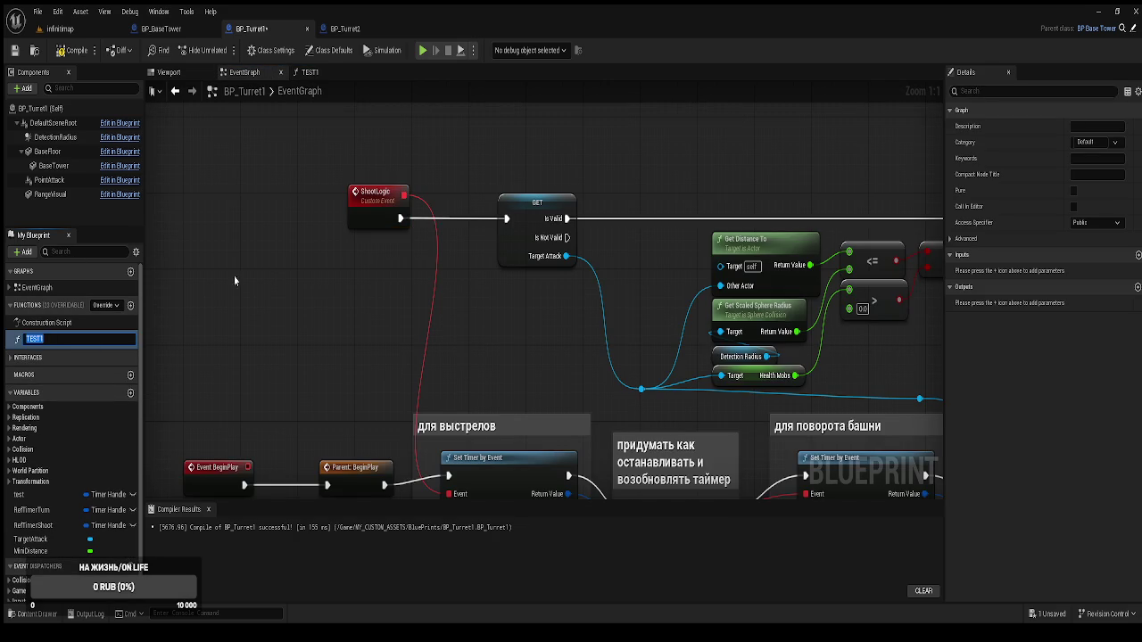
pyautogui.click(234, 250)
pyautogui.click(36, 338)
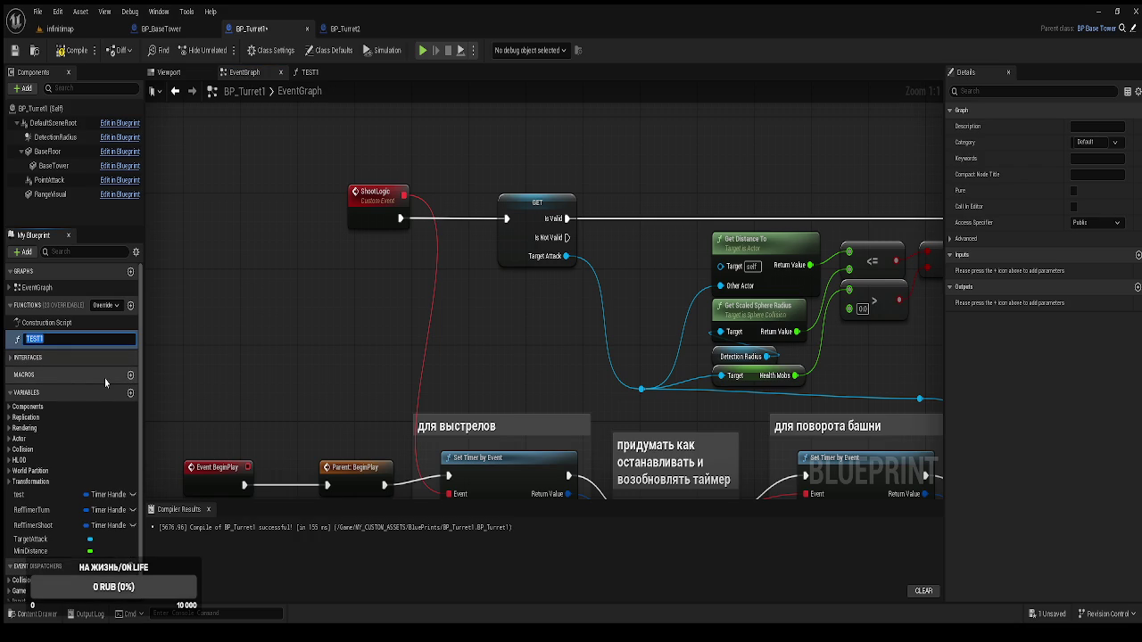
pyautogui.write('ShootLogic')
pyautogui.press('Escape')
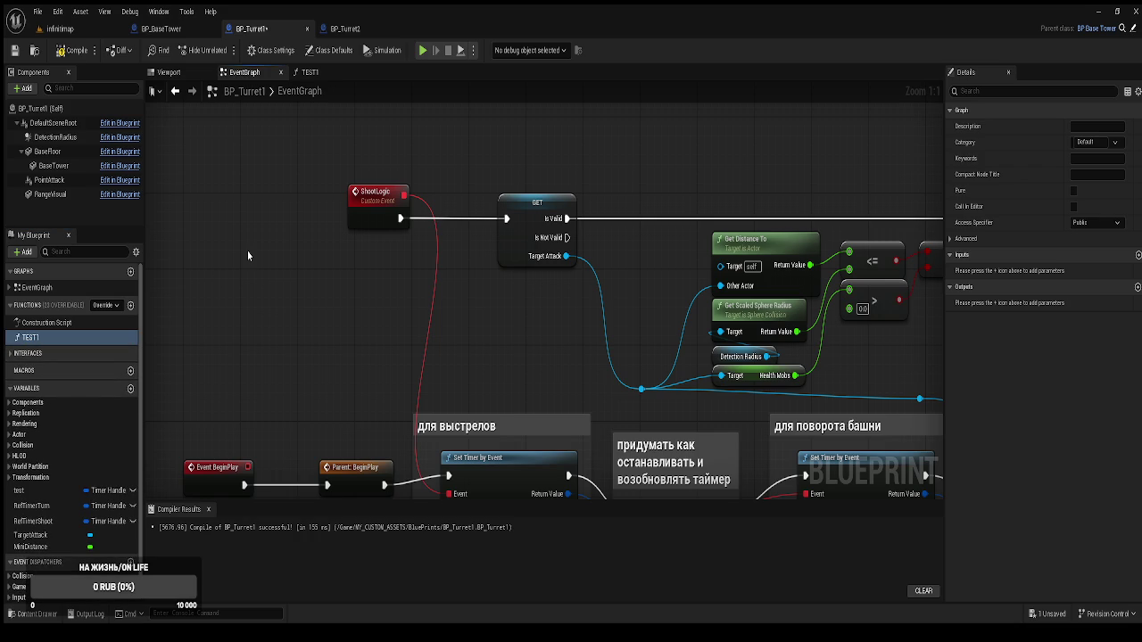
pyautogui.click(75, 52)
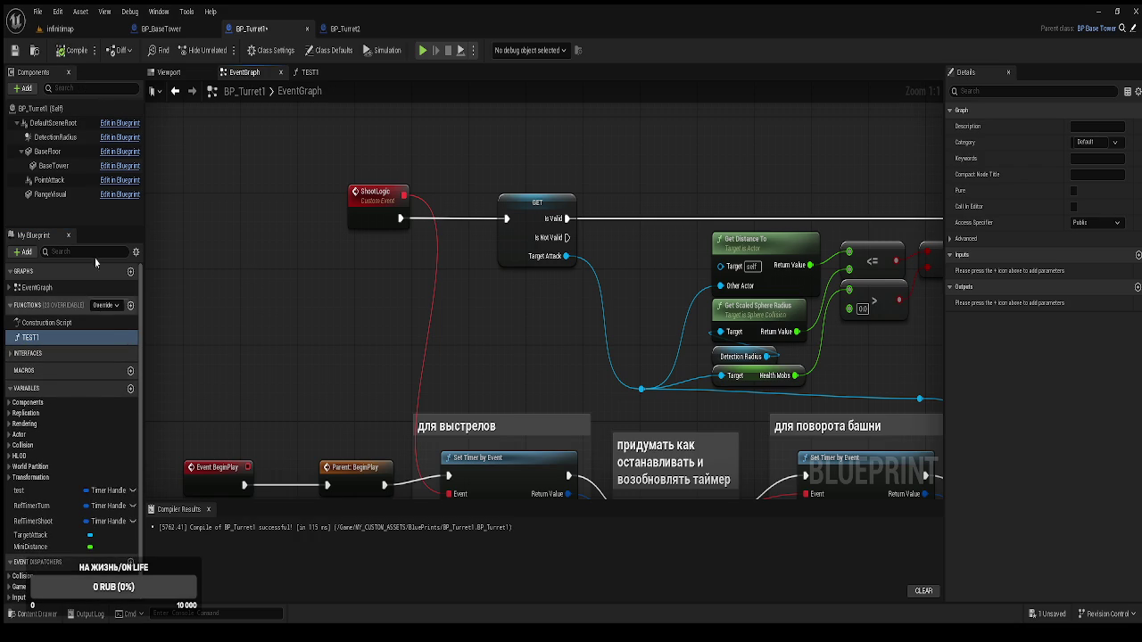
pyautogui.press('F7')
# Rename the TEST1 function to ShootLogic1, then go back to BP_BaseTower
pyautogui.moveTo(321, 285); pyautogui.dragTo(298, 333)
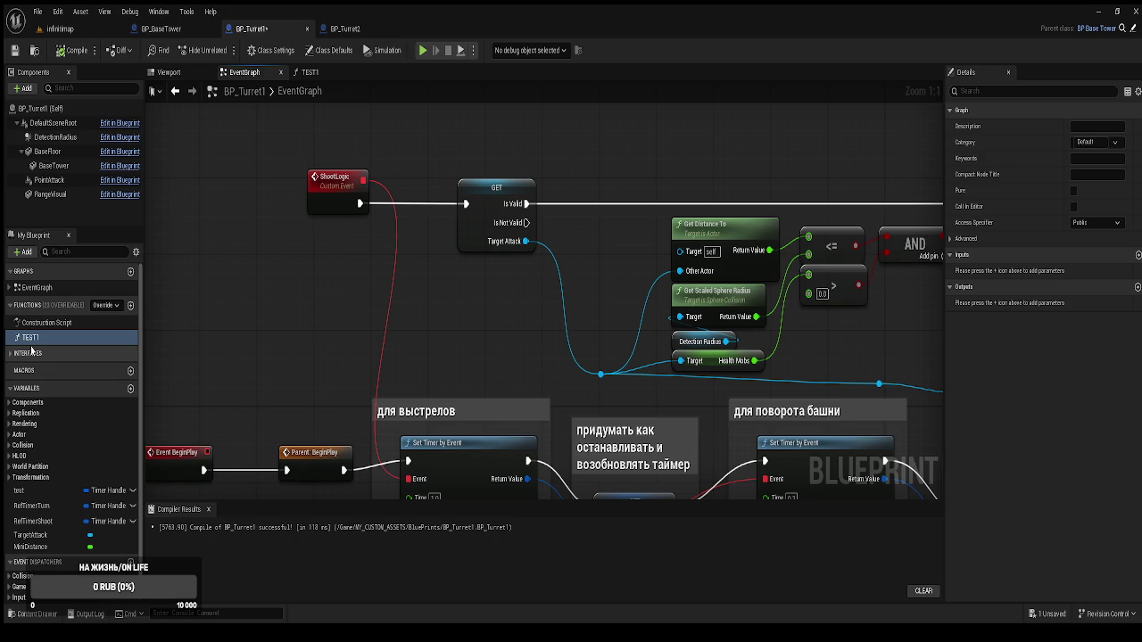
pyautogui.click(35, 340)
pyautogui.click(35, 340)
pyautogui.write('ShootLogic1')
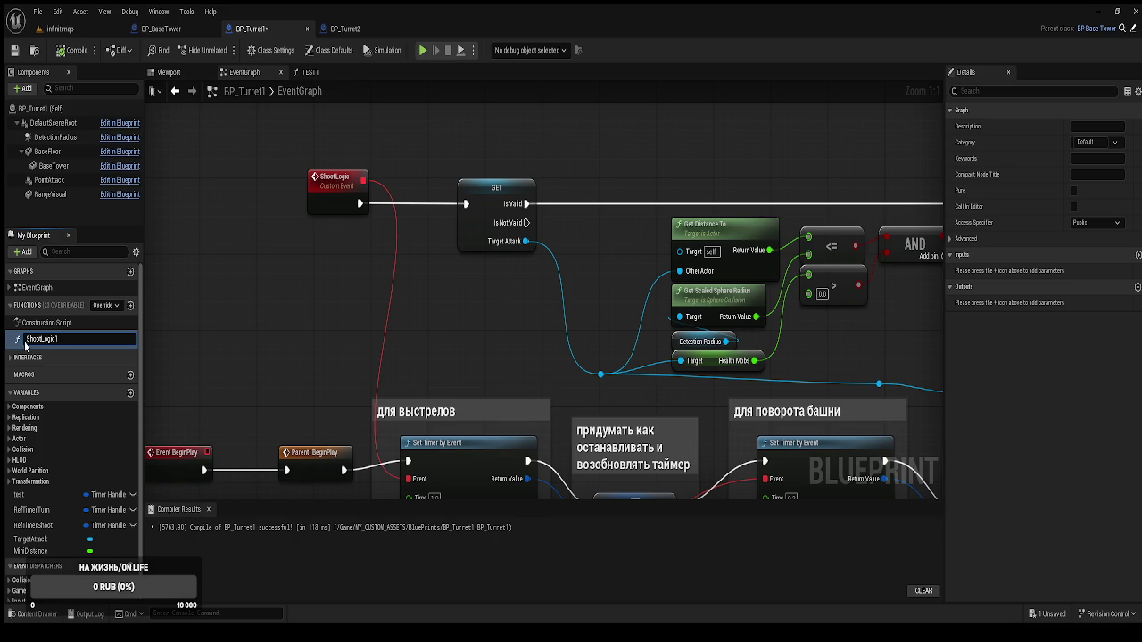
pyautogui.press('BackSpace')
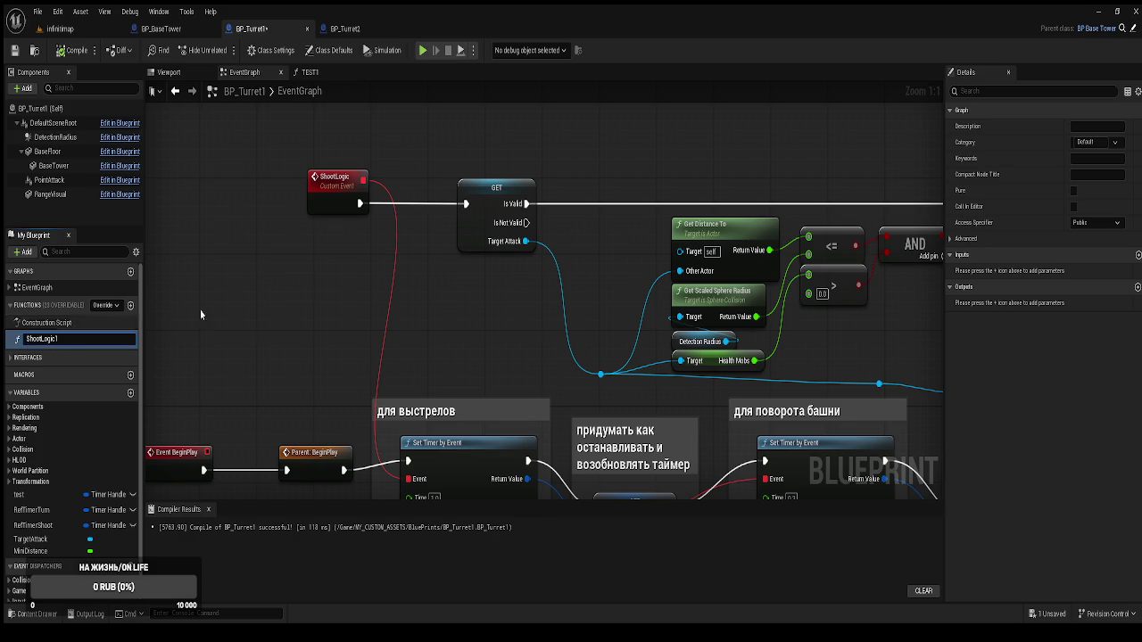
pyautogui.scroll(-2, 297, 290)
pyautogui.scroll(-1, 297, 290)
pyautogui.moveTo(312, 300)
pyautogui.mouseDown()
pyautogui.moveTo(221, 184)
pyautogui.moveTo(228, 251)
pyautogui.moveTo(265, 228)
pyautogui.mouseUp()
pyautogui.click(160, 28)
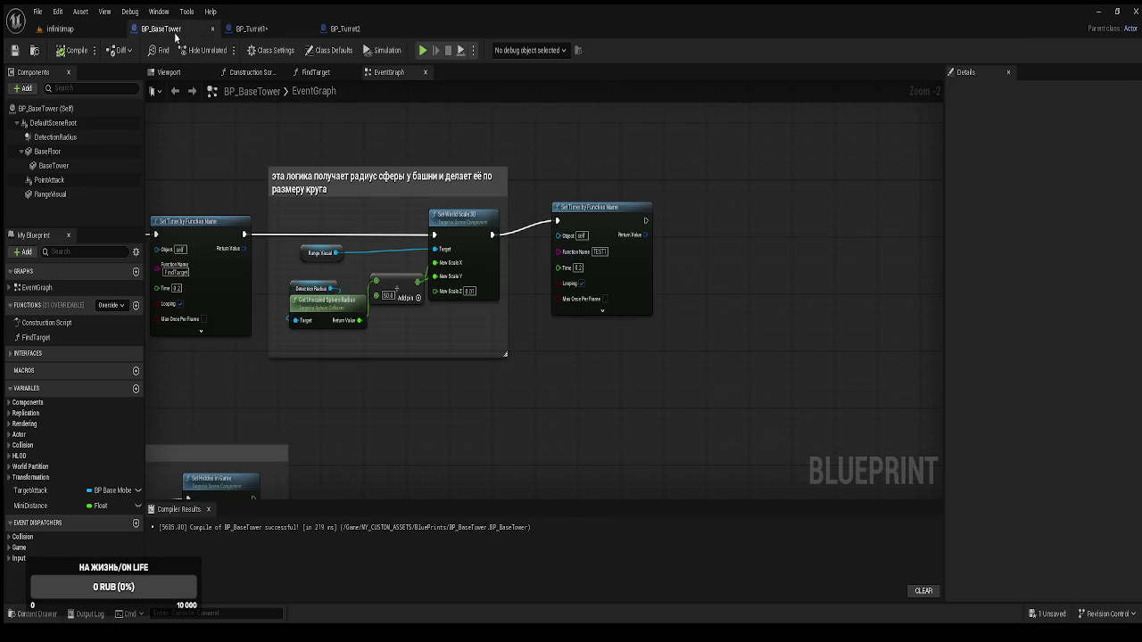
# Nudge BP_BaseTower's second timer node, then pan BP_Turret1's graph to its BeginPlay timers
pyautogui.moveTo(661, 320); pyautogui.dragTo(676, 333)
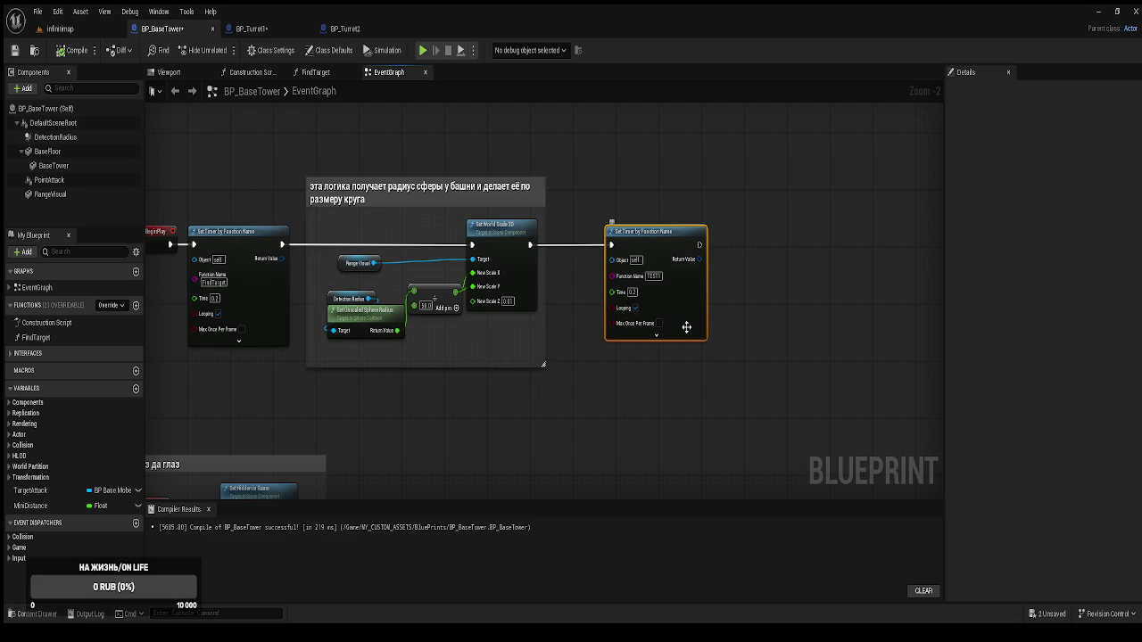
pyautogui.click(255, 29)
pyautogui.moveTo(396, 215)
pyautogui.mouseDown()
pyautogui.moveTo(465, 131)
pyautogui.moveTo(543, 417)
pyautogui.mouseUp()
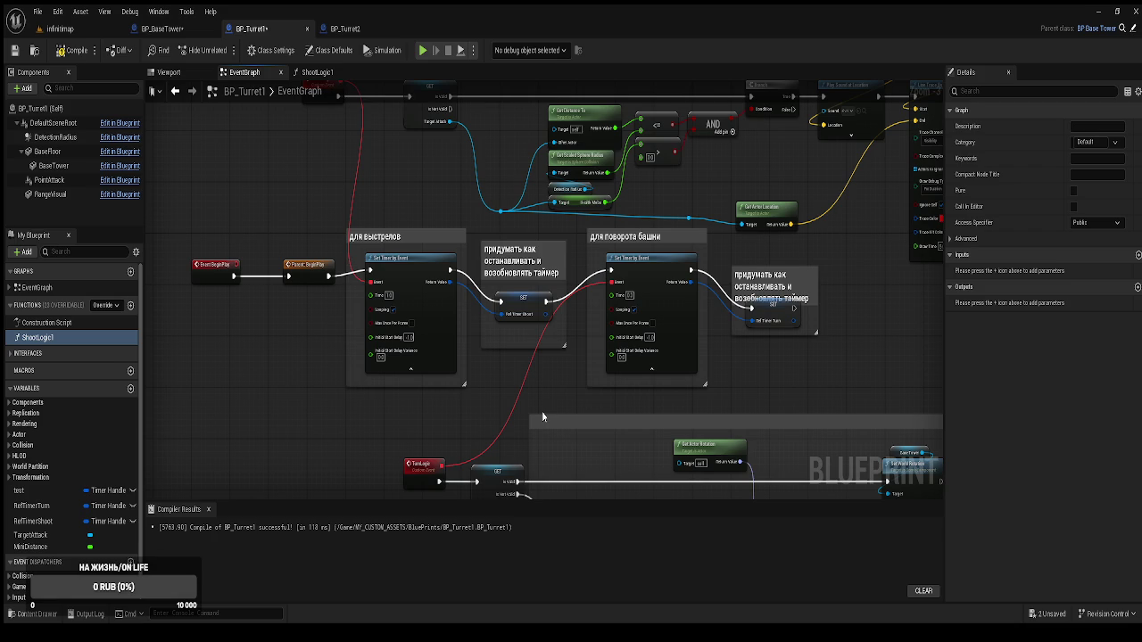
# Rename the ShootLogic custom event to ShootLogic22
pyautogui.moveTo(376, 324); pyautogui.dragTo(409, 344)
pyautogui.scroll(2, 326, 301)
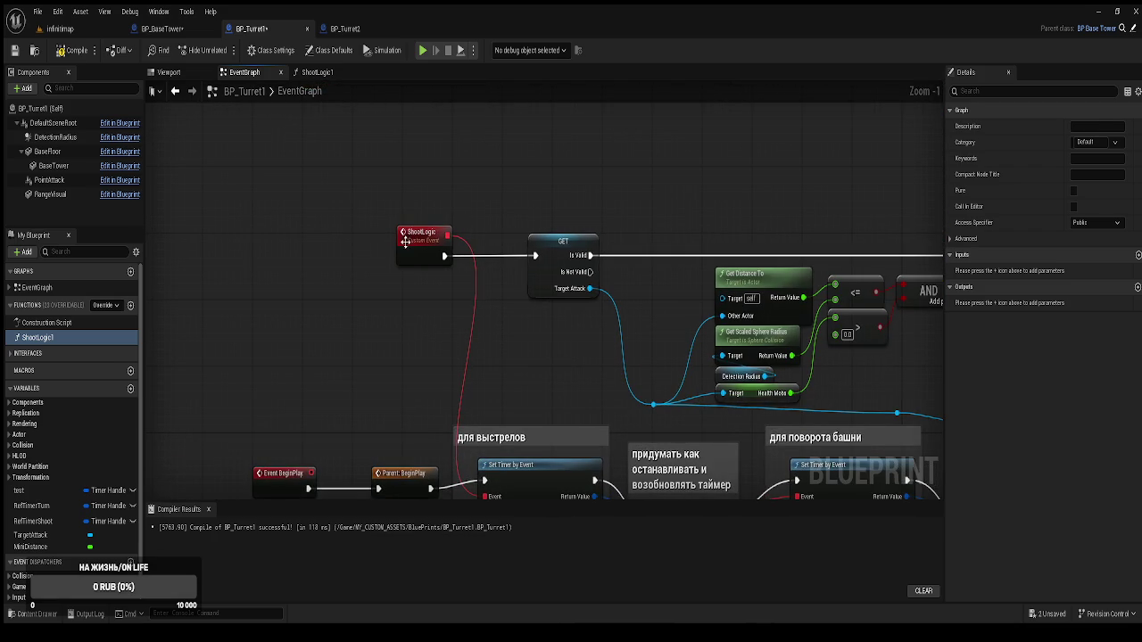
pyautogui.click(404, 240)
pyautogui.click(1095, 126)
pyautogui.write('22')
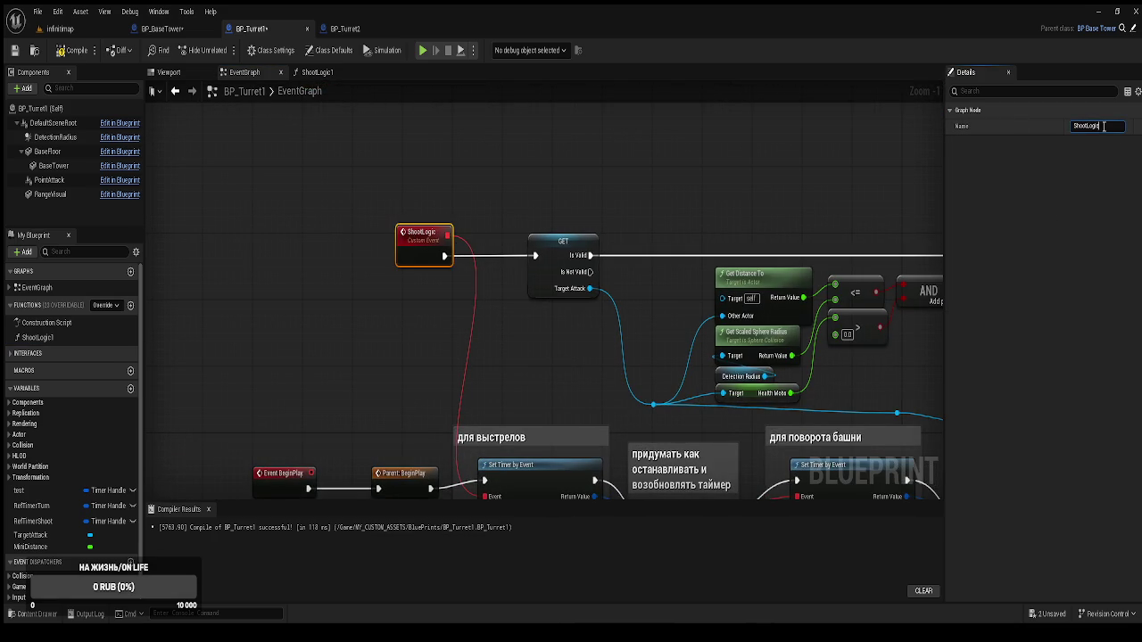
pyautogui.click(677, 132)
pyautogui.moveTo(453, 385); pyautogui.dragTo(492, 274)
# Recompile, then rename the ShootLogic1 function to ShootLogic
pyautogui.click(42, 339)
pyautogui.press('F2')
pyautogui.press('BackSpace')
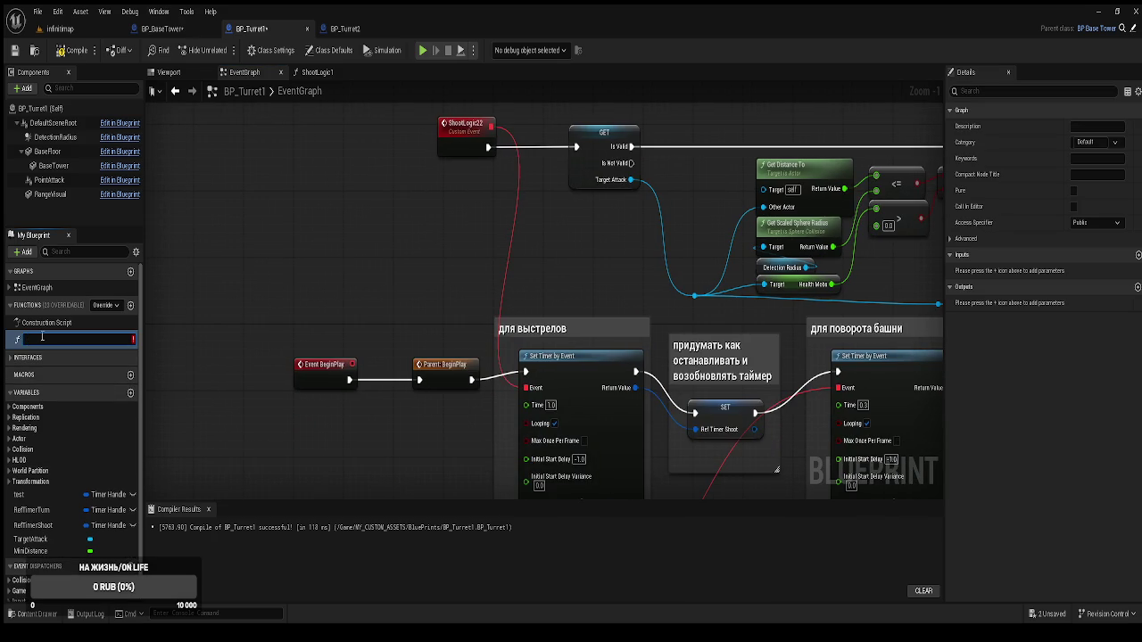
pyautogui.hotkey('ctrl', 'z')
pyautogui.write('1')
pyautogui.press('Return')
pyautogui.press('Escape')
pyautogui.click(71, 50)
pyautogui.click(56, 337)
pyautogui.press('BackSpace')
pyautogui.press('Return')
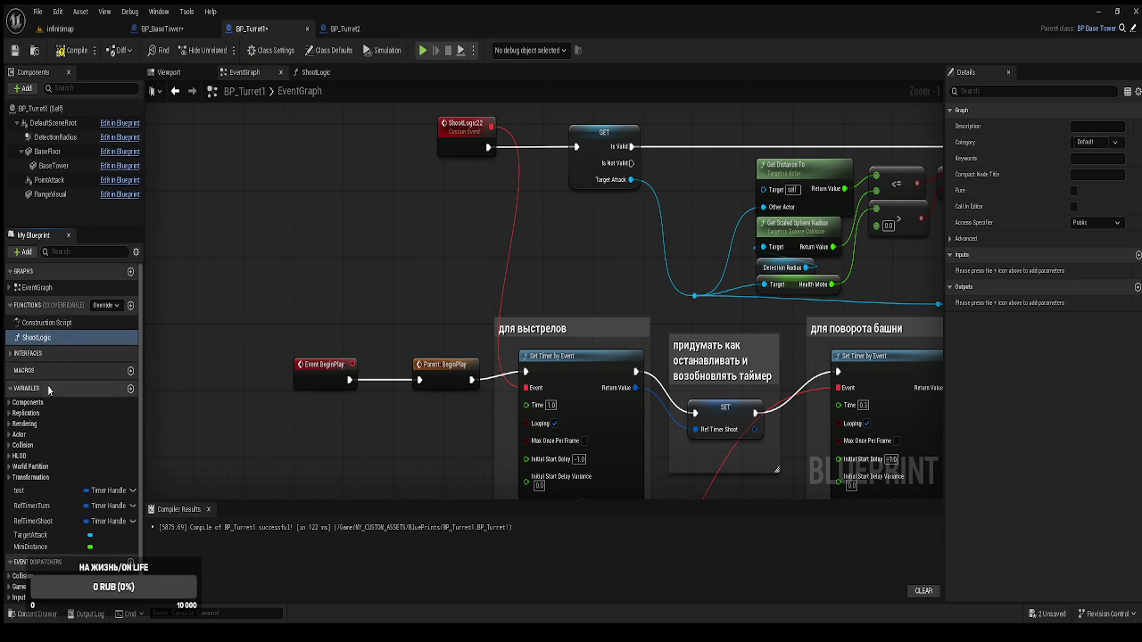
# Marquee-select the whole shooting node chain from the custom event to Apply Damage
pyautogui.moveTo(316, 334)
pyautogui.mouseDown()
pyautogui.moveTo(332, 285)
pyautogui.moveTo(327, 294)
pyautogui.mouseUp()
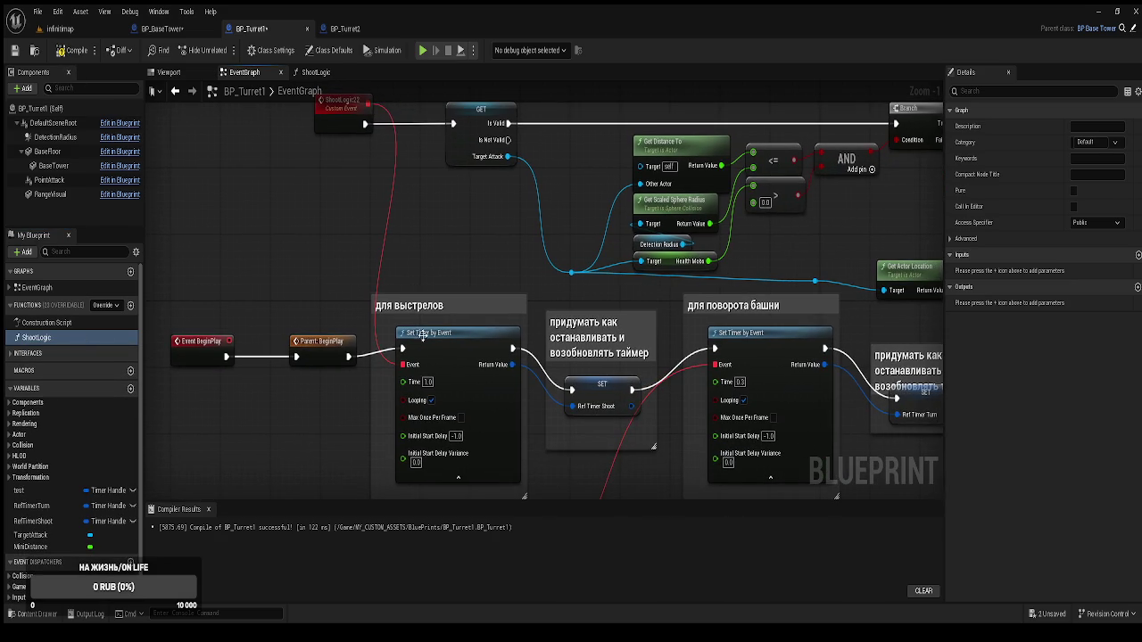
pyautogui.moveTo(484, 282); pyautogui.dragTo(404, 309)
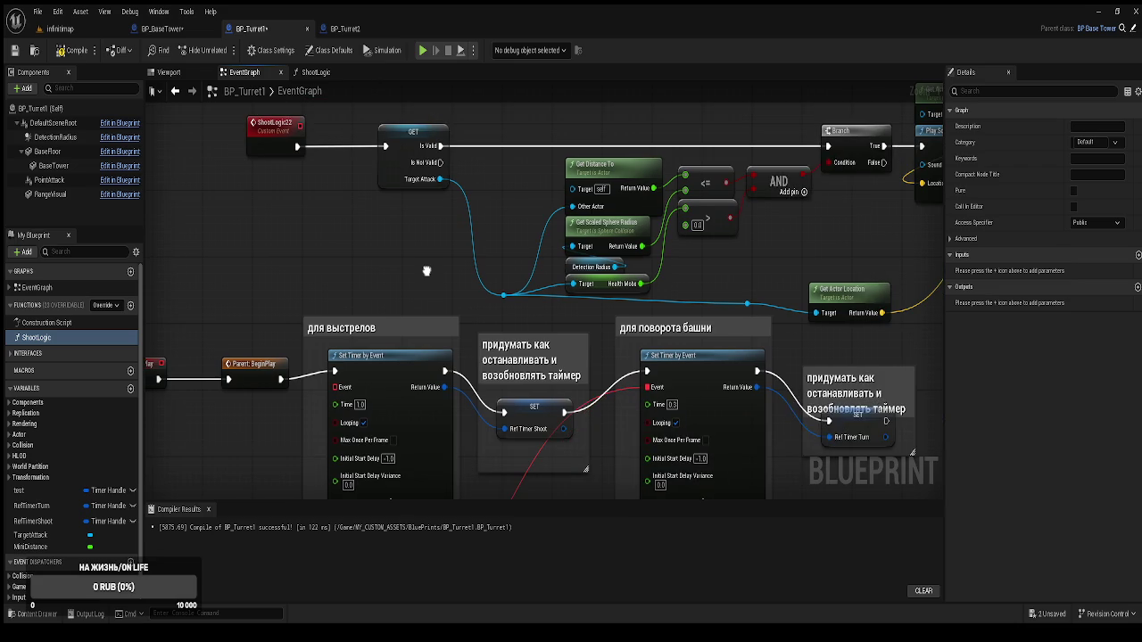
pyautogui.moveTo(429, 259); pyautogui.dragTo(342, 255)
pyautogui.scroll(-4, 342, 255)
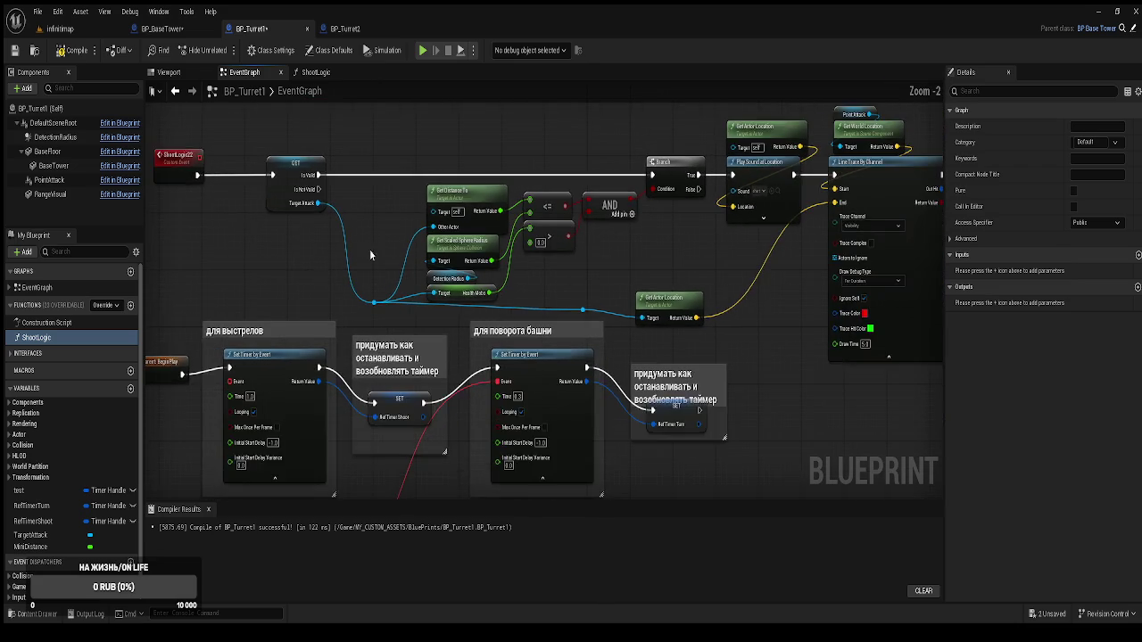
pyautogui.moveTo(805, 313)
pyautogui.mouseDown()
pyautogui.moveTo(571, 189)
pyautogui.moveTo(214, 135)
pyautogui.mouseUp()
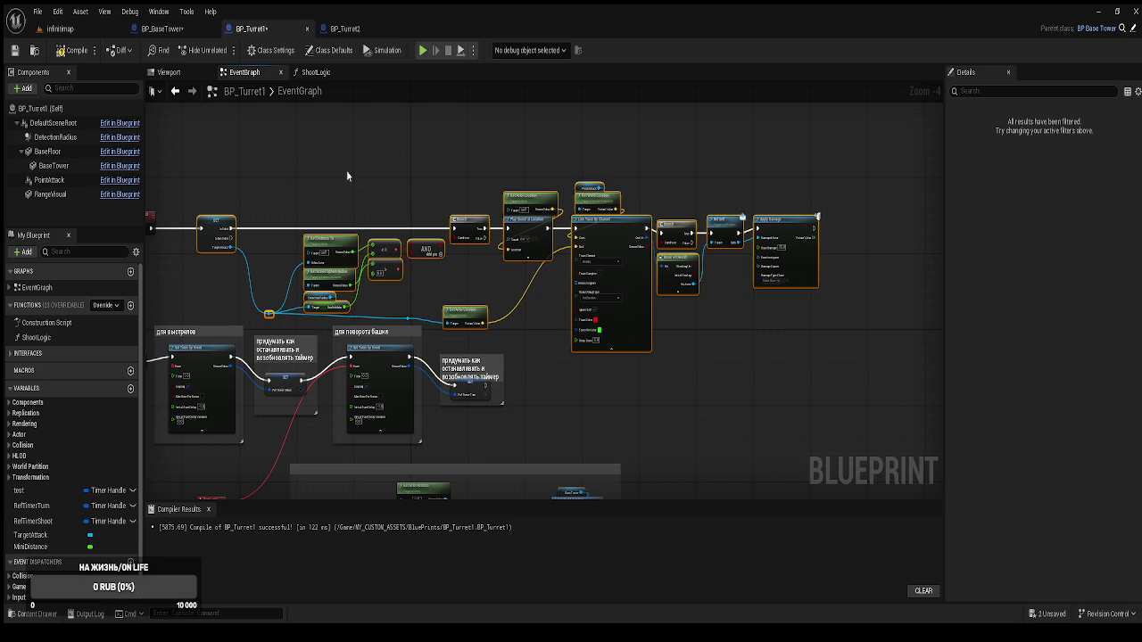
# Replace ShootLogic's Print String with the pasted shooting nodes, wire the entry into GET, and compile
pyautogui.click(319, 72)
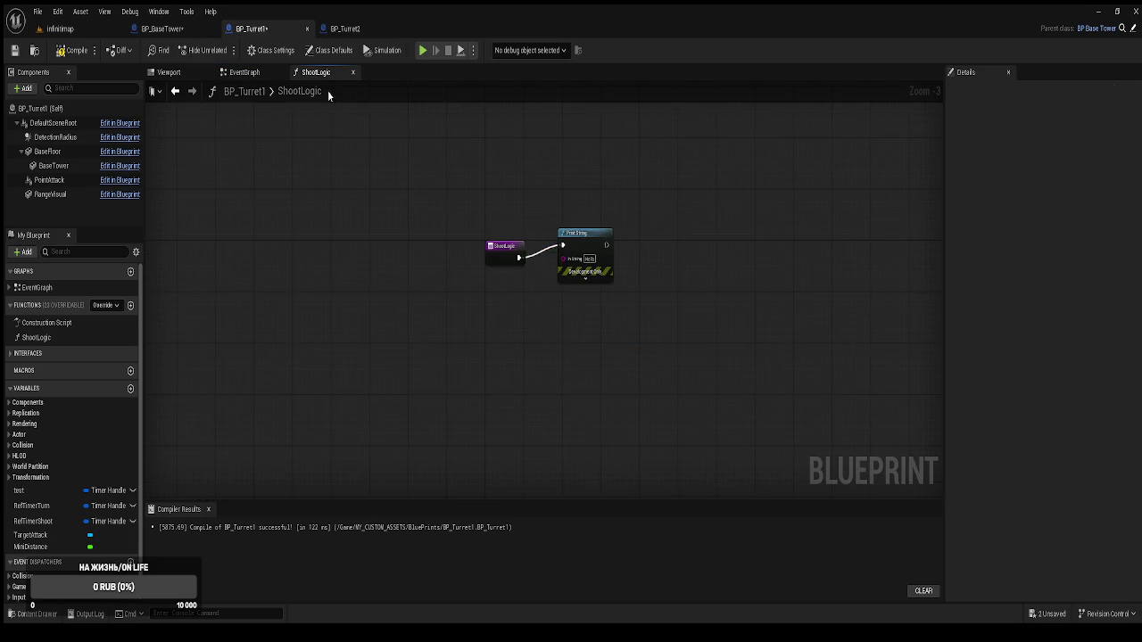
pyautogui.click(472, 193)
pyautogui.press('Delete')
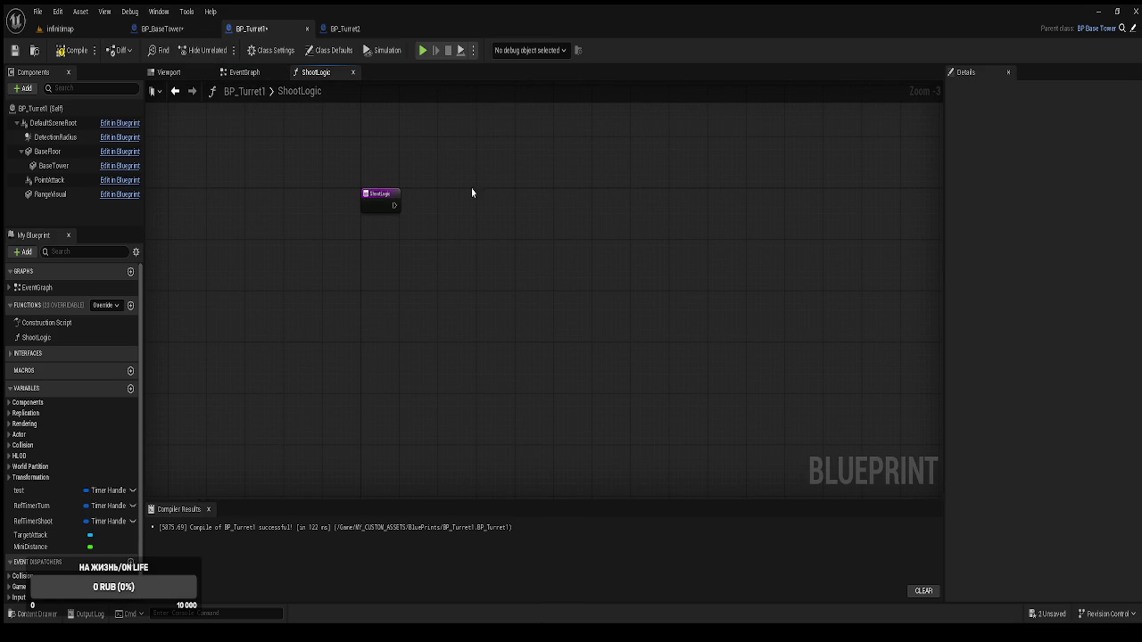
pyautogui.hotkey('ctrl', 'v')
pyautogui.moveTo(544, 205); pyautogui.dragTo(833, 197)
pyautogui.moveTo(462, 199); pyautogui.dragTo(393, 206)
pyautogui.click(71, 50)
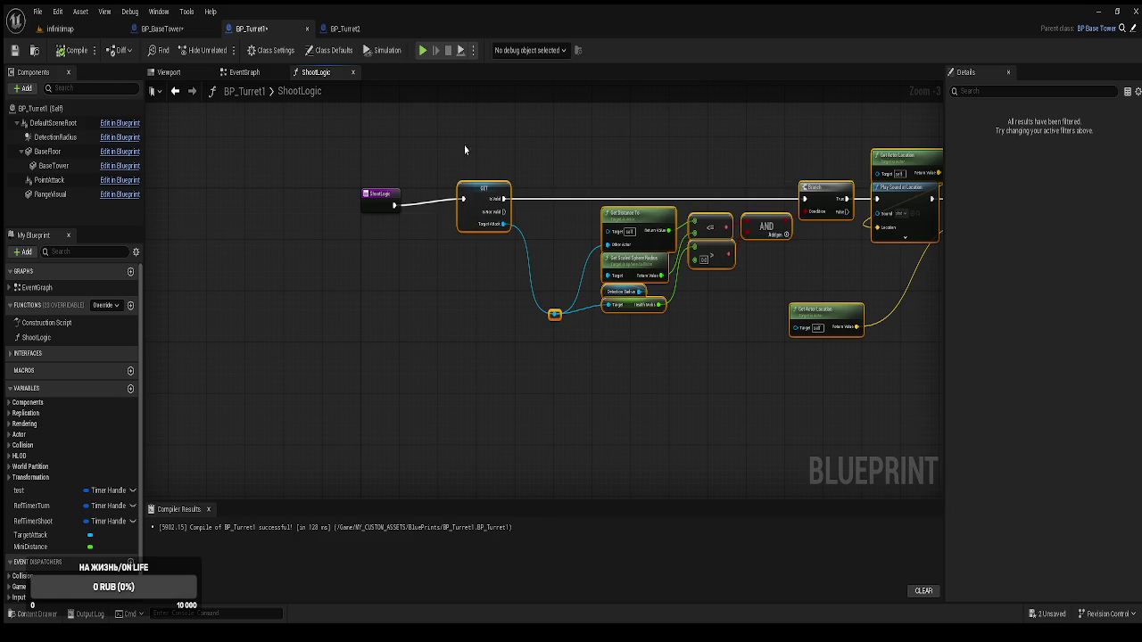
pyautogui.moveTo(522, 143)
pyautogui.mouseDown()
pyautogui.moveTo(377, 204)
pyautogui.moveTo(212, 209)
pyautogui.mouseUp()
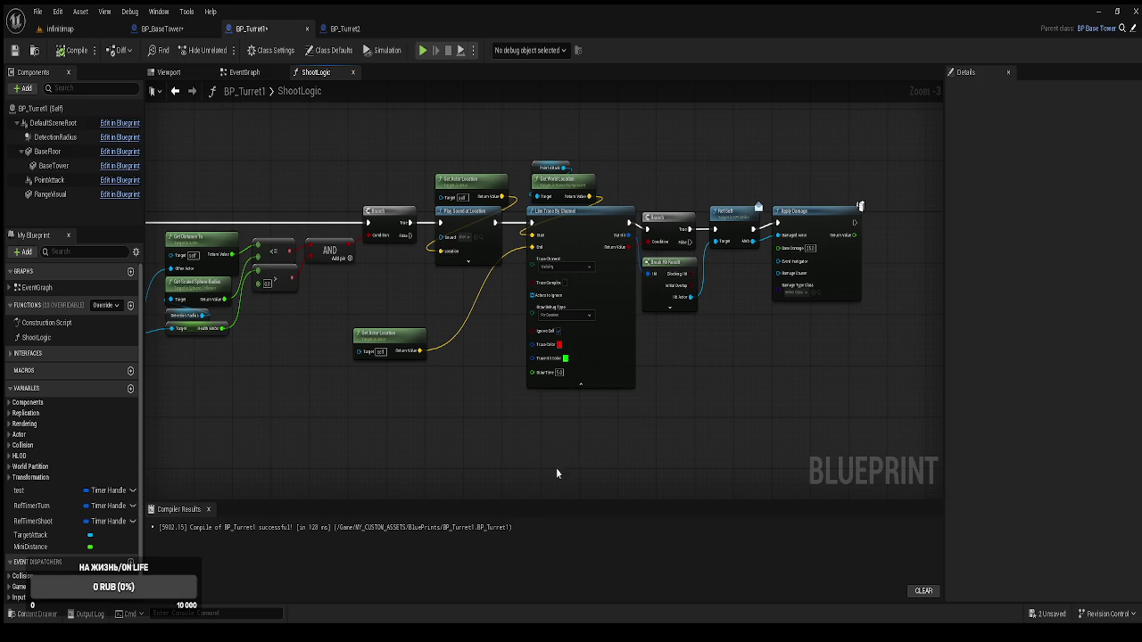
# Shift the ShootLogic entry and GET nodes slightly right and save BP_Turret1
pyautogui.moveTo(243, 168); pyautogui.dragTo(397, 237)
pyautogui.moveTo(369, 198); pyautogui.dragTo(415, 193)
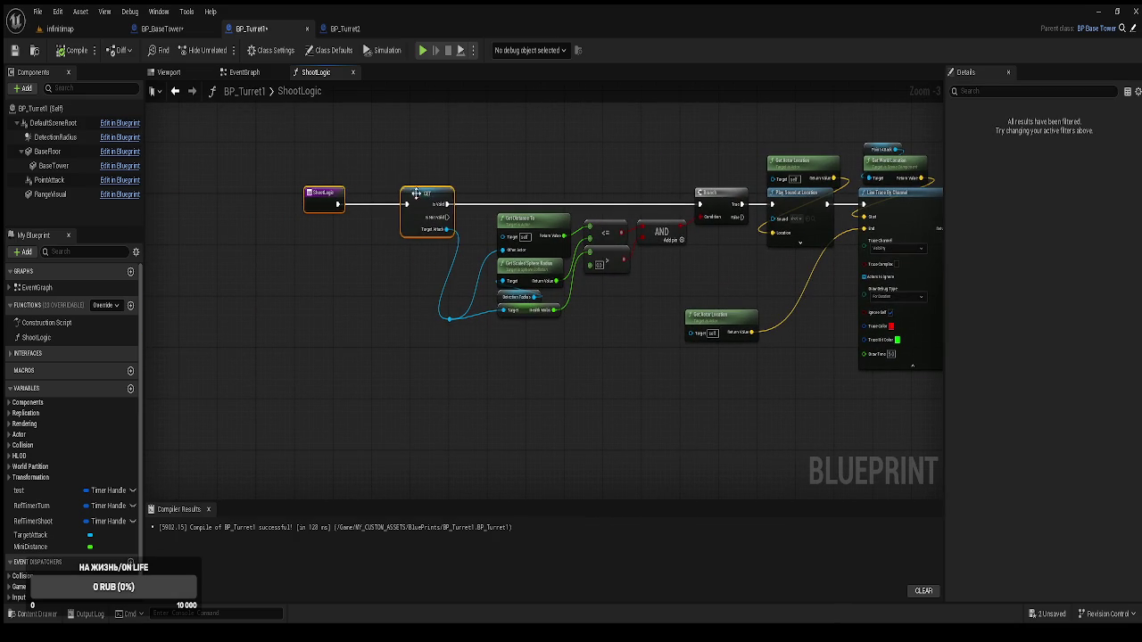
pyautogui.click(390, 186)
pyautogui.hotkey('ctrl', 's')
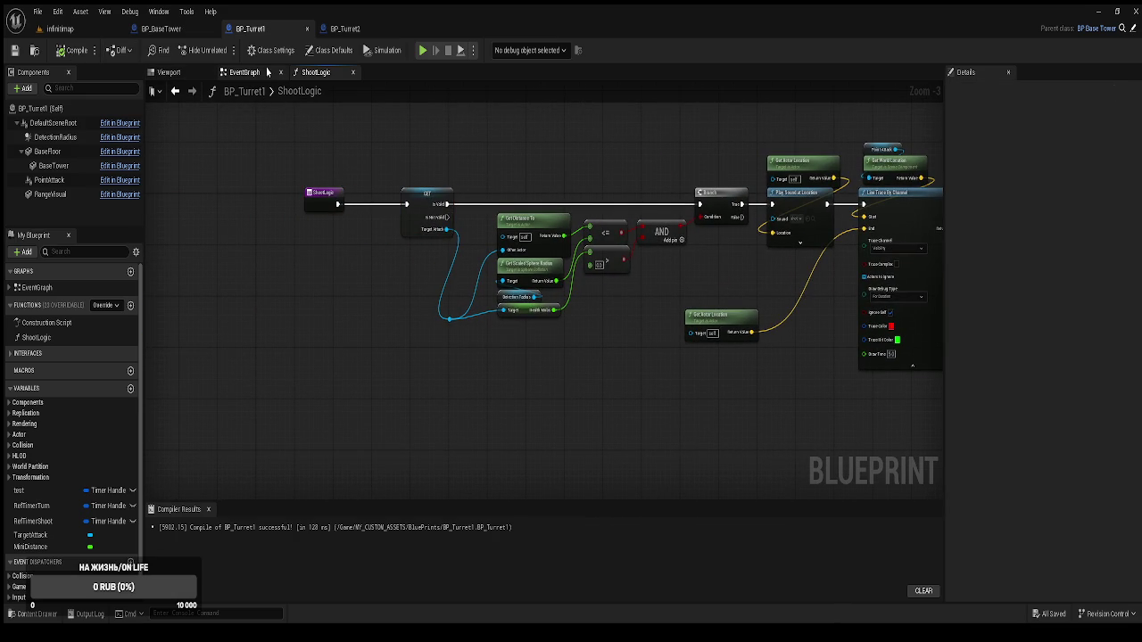
# Unhook ShootLogic22 from the SET node in the main event graph, then bring up BP_BaseTower
pyautogui.click(245, 71)
pyautogui.scroll(2, 413, 218)
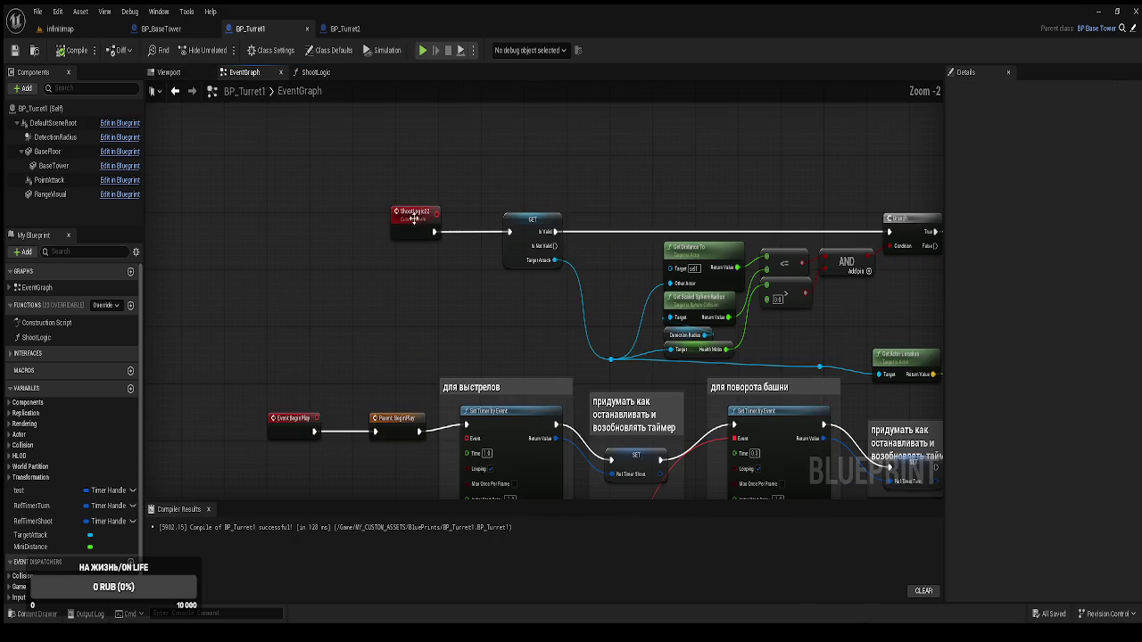
pyautogui.keyDown('alt'); pyautogui.click(435, 232); pyautogui.keyUp('alt')
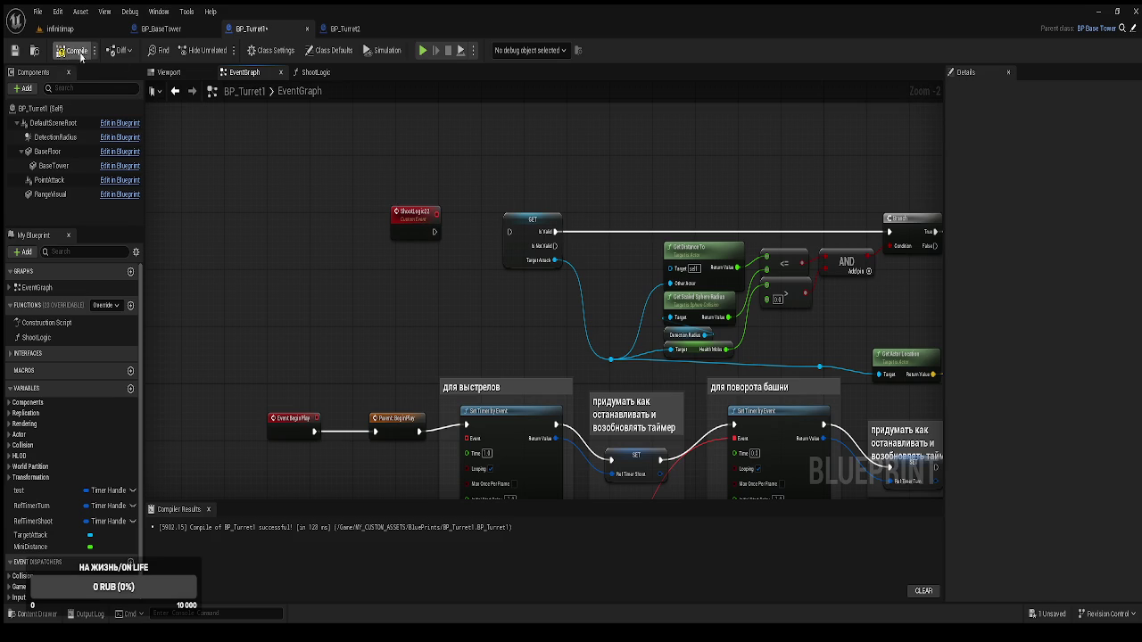
pyautogui.click(169, 29)
pyautogui.scroll(1, 571, 218)
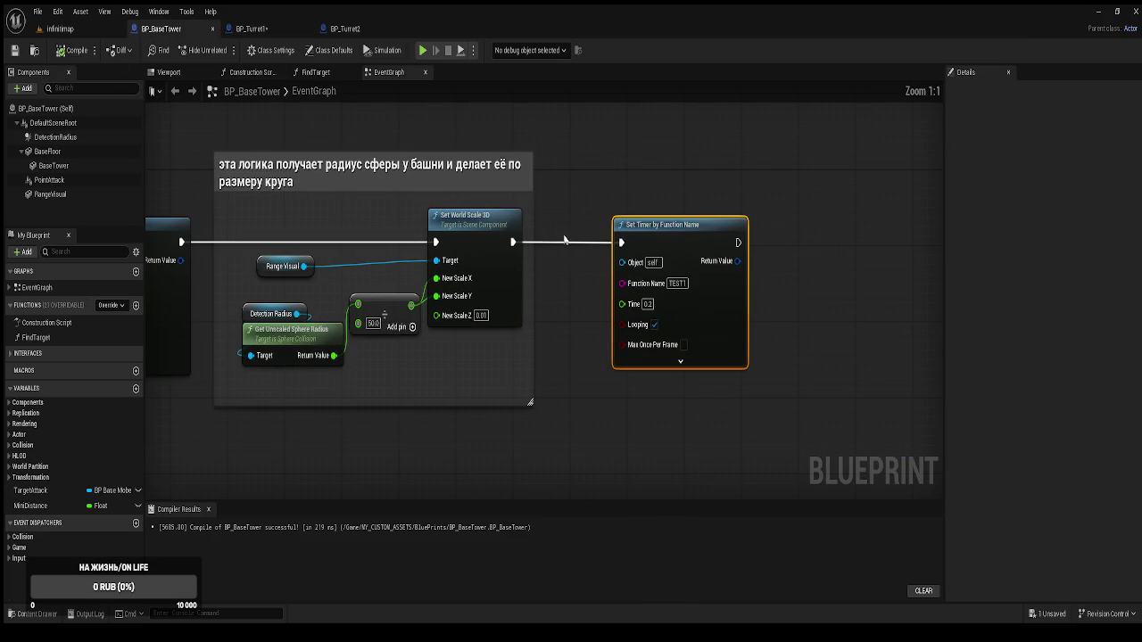
# Close the BP_Turret2 editor and copy the ShootLogic function name from BP_Turret1
pyautogui.click(281, 32)
pyautogui.middleClick(361, 34)
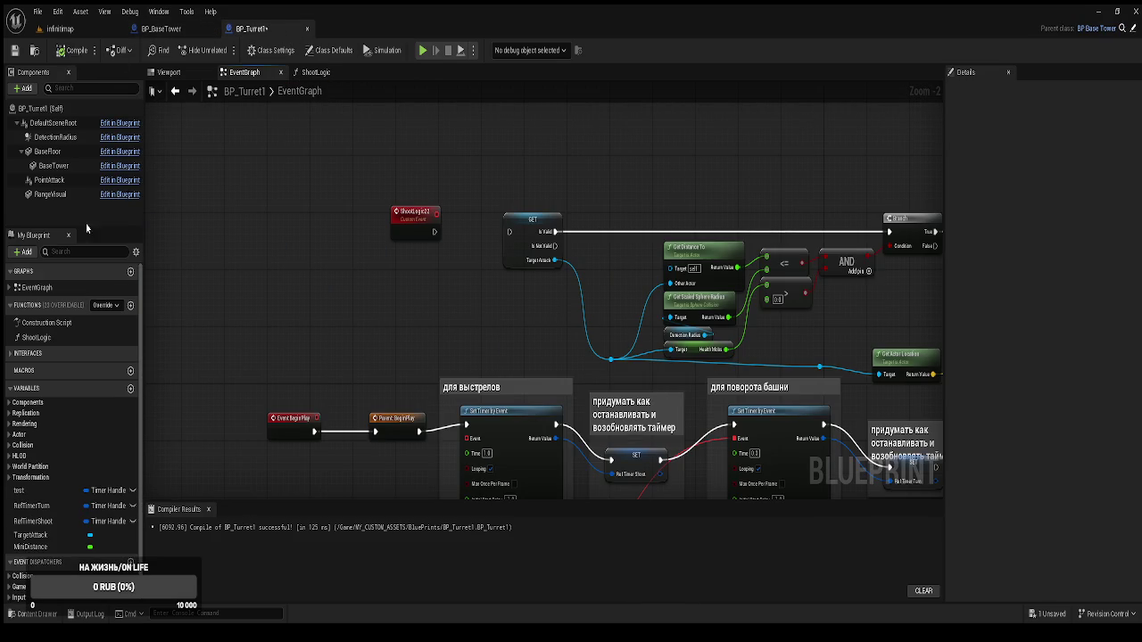
pyautogui.click(57, 339)
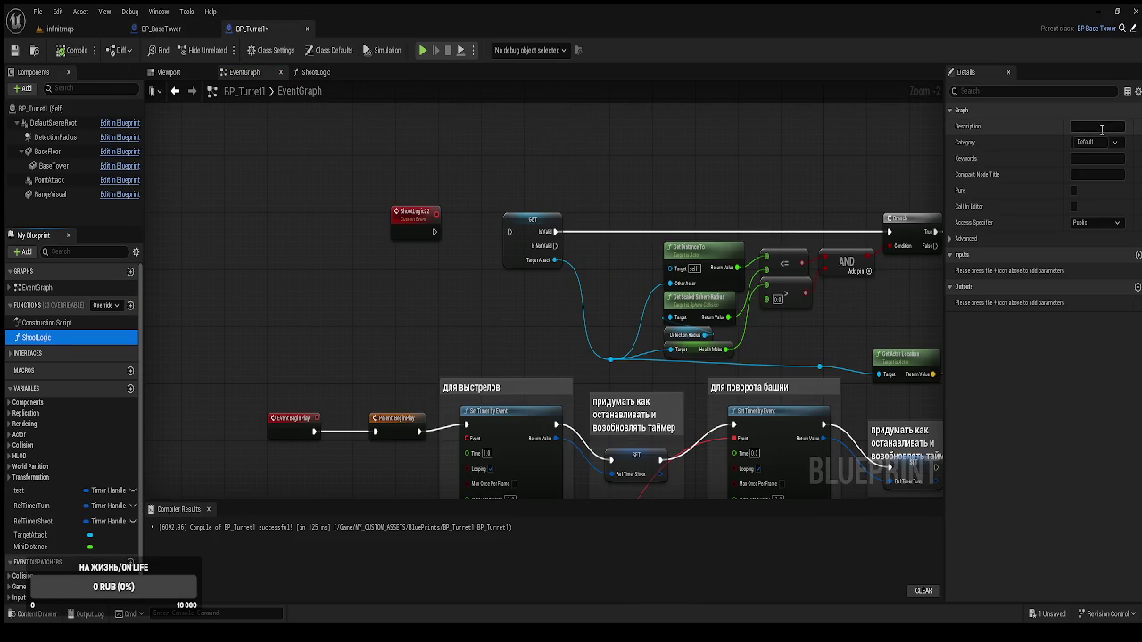
pyautogui.click(55, 346)
# Replace TEST1 with ShootLogic as BP_BaseTower's Set Timer by Function Name function, firing every 1.0 seconds
pyautogui.click(160, 29)
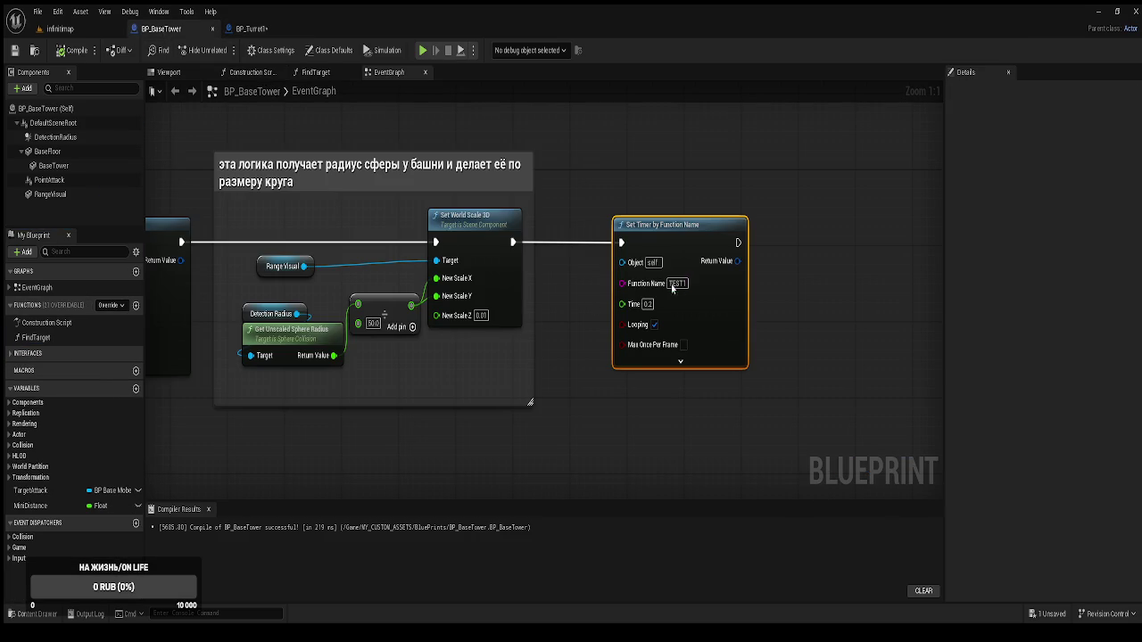
pyautogui.write('ShootLogic')
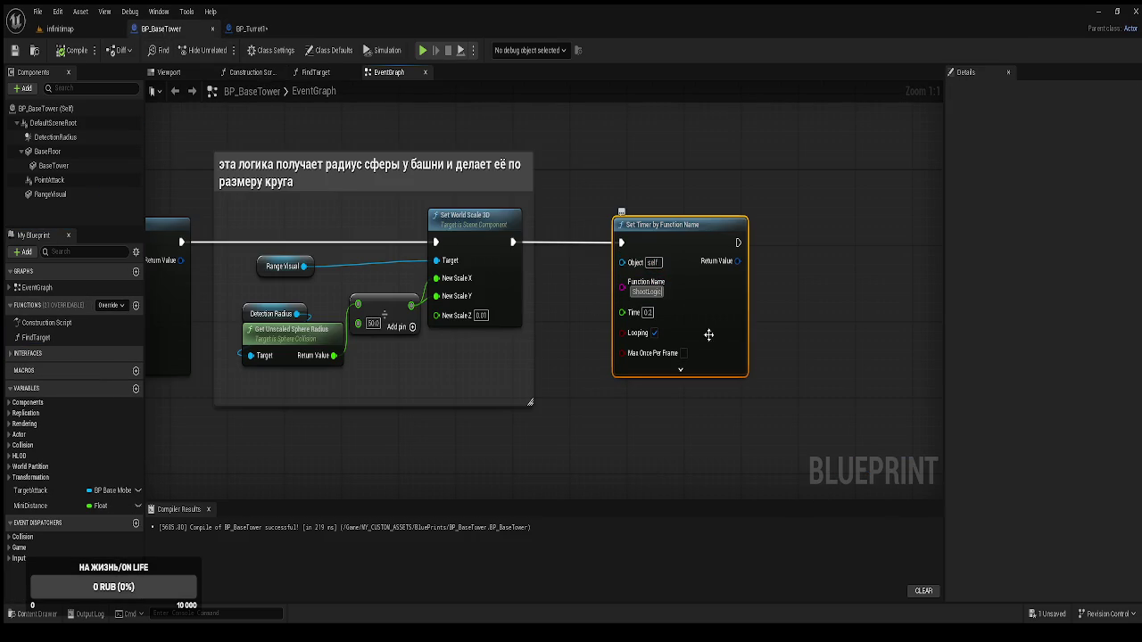
pyautogui.click(635, 429)
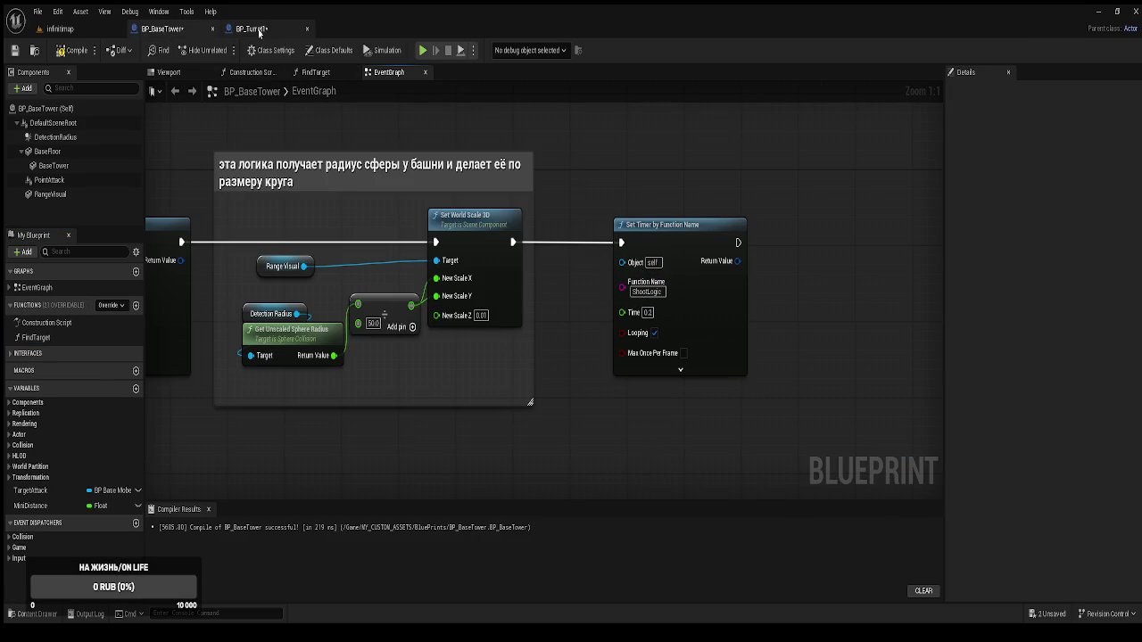
pyautogui.click(254, 29)
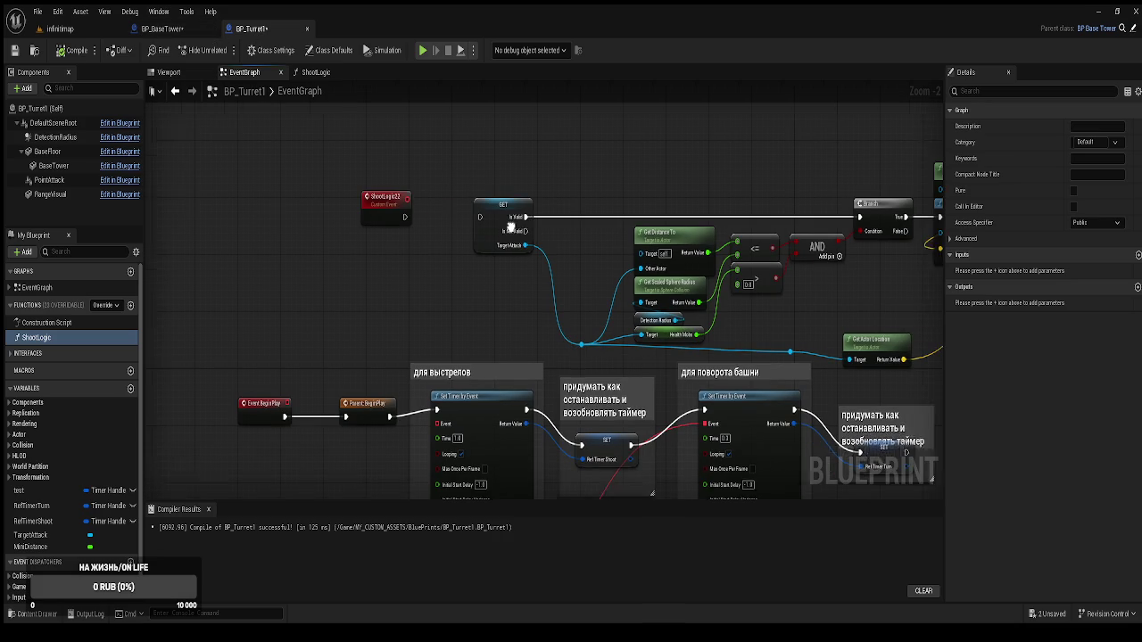
pyautogui.click(174, 28)
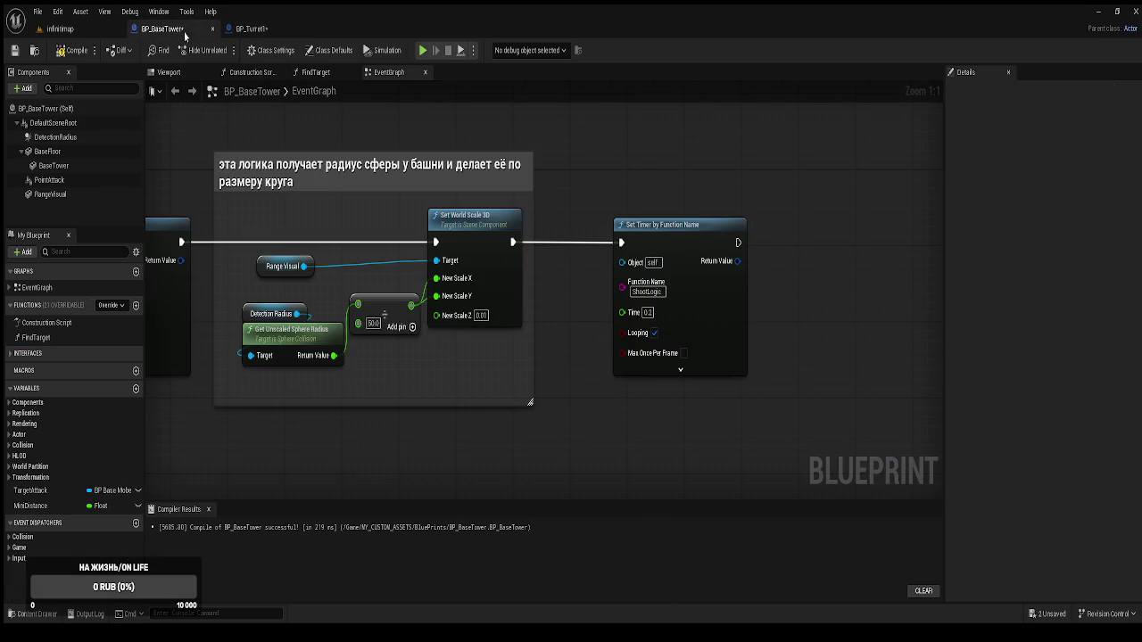
pyautogui.click(60, 29)
# Play the level, buy Tower 1 on a build spot, eject to watch enemies, then stop
pyautogui.click(225, 50)
pyautogui.click(373, 194)
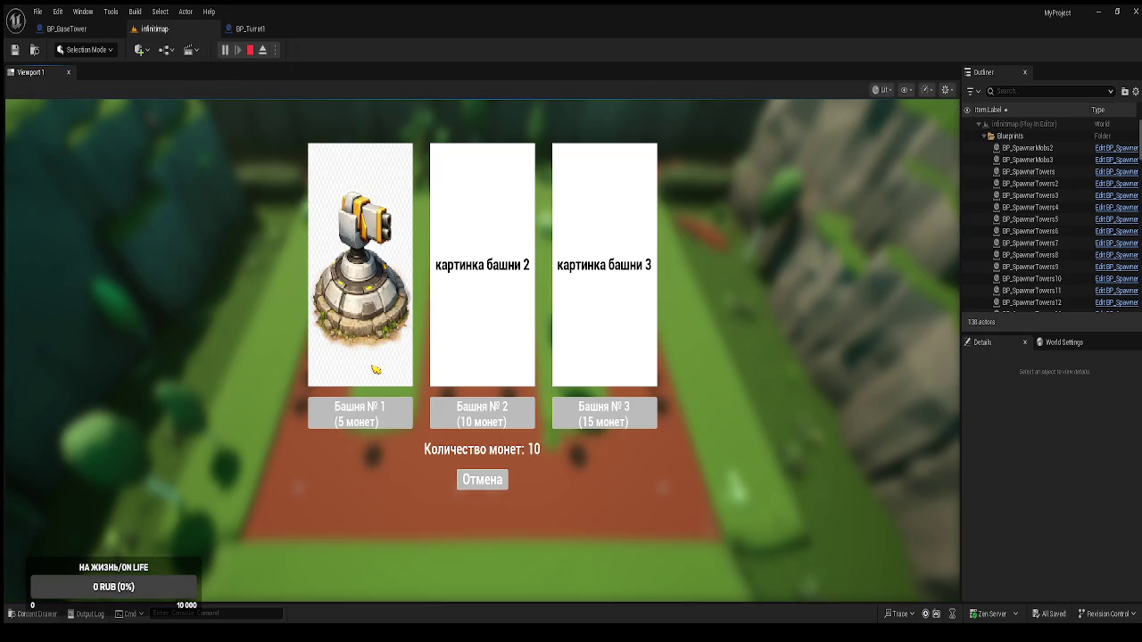
pyautogui.click(380, 394)
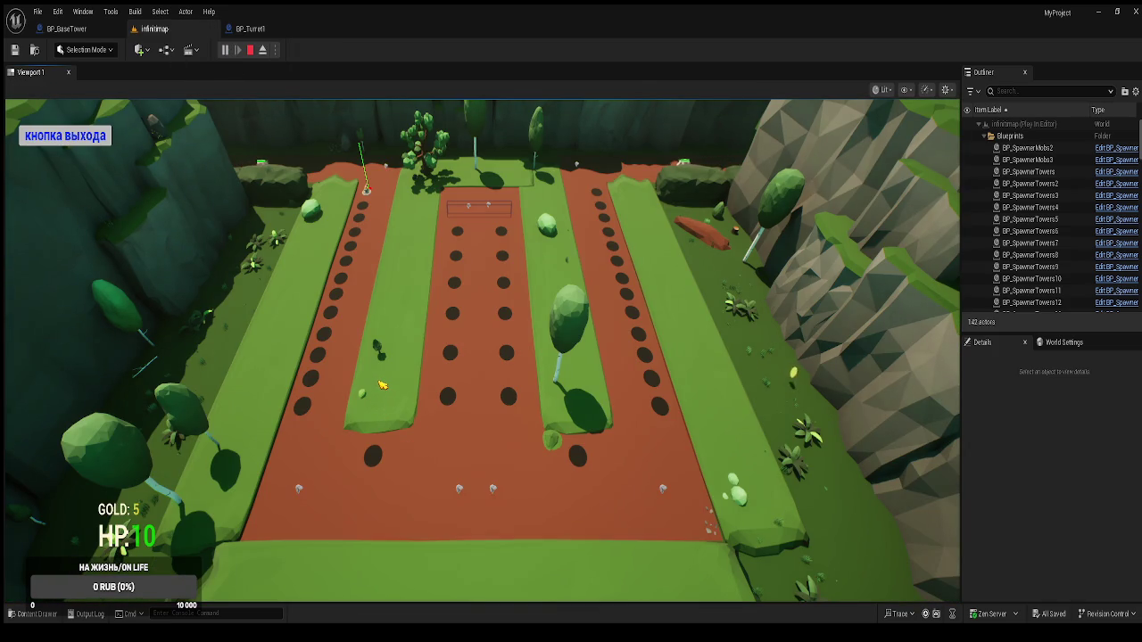
pyautogui.click(264, 50)
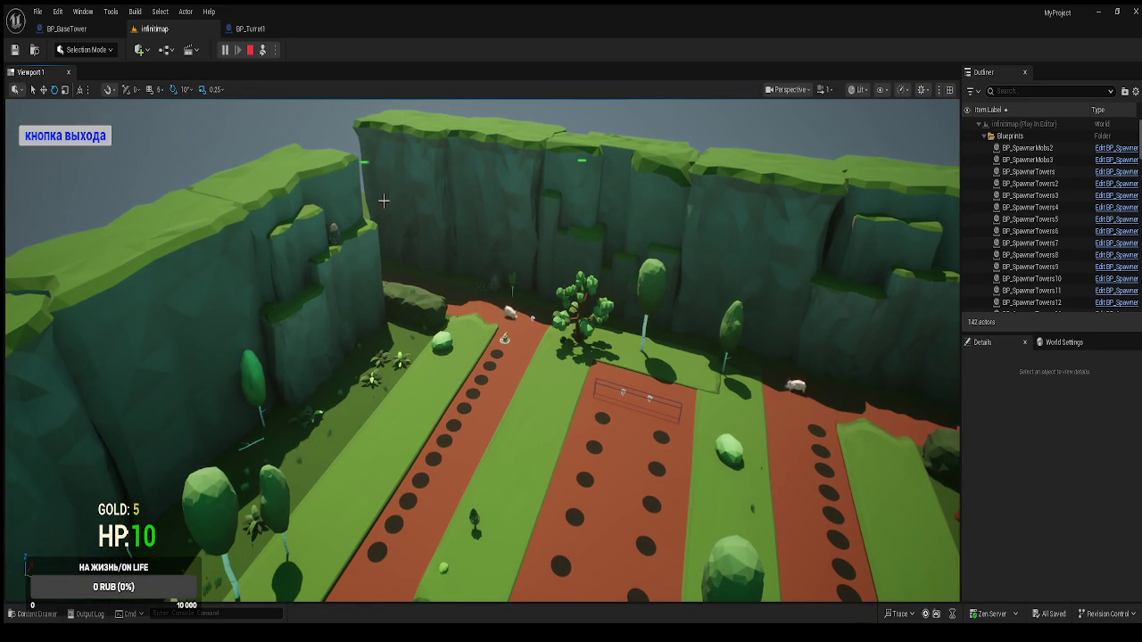
pyautogui.scroll(-4, 382, 199)
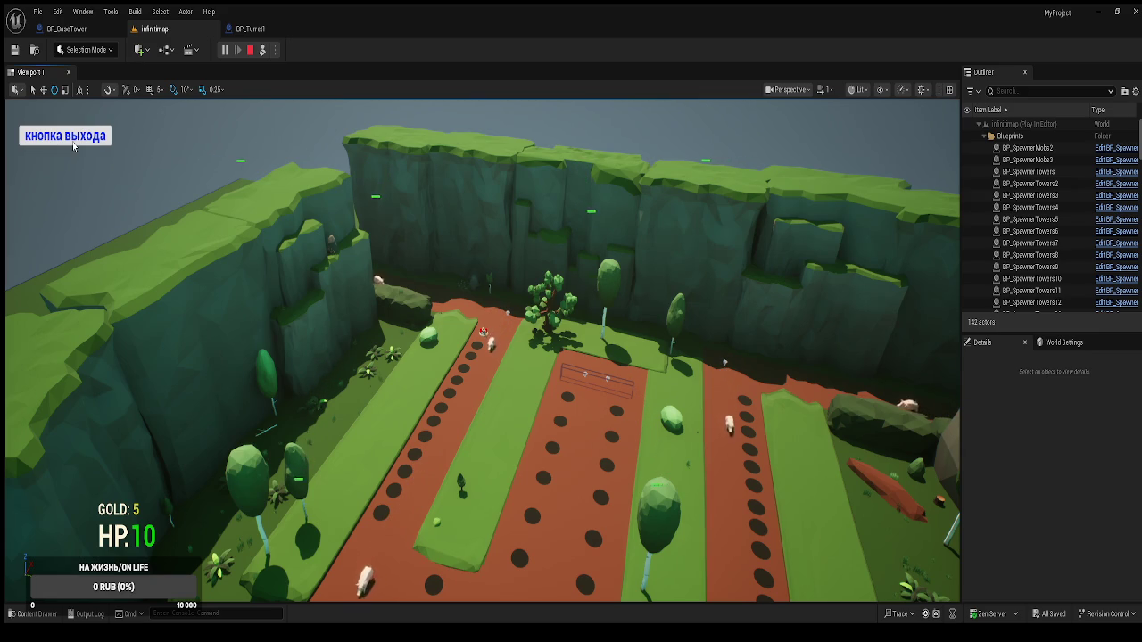
pyautogui.click(74, 146)
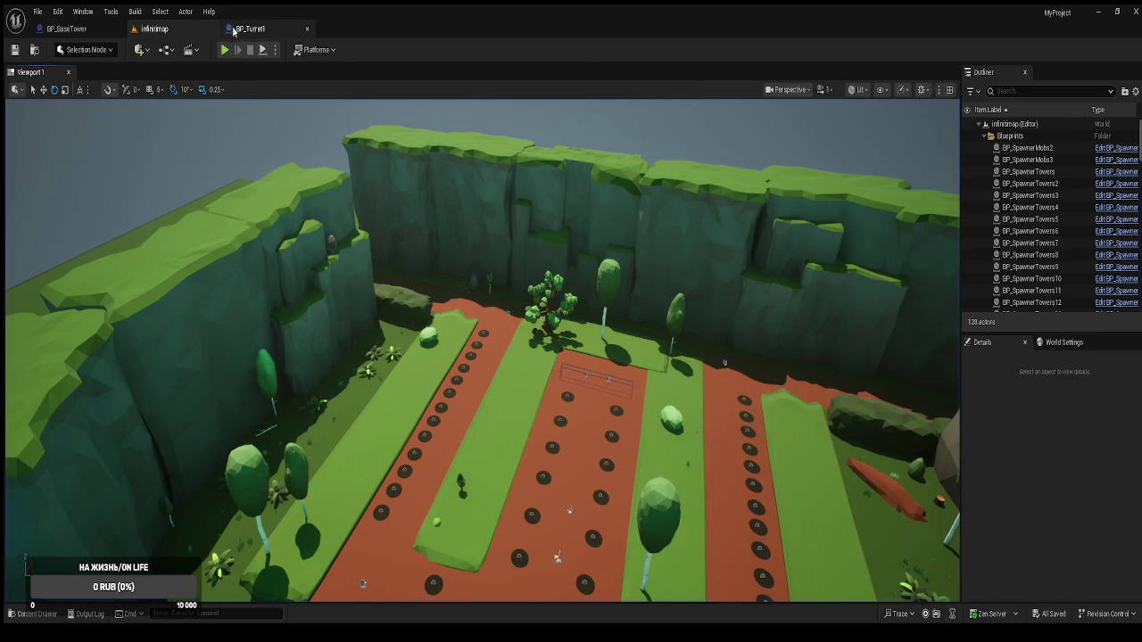
# Delete BP_Turret1's old shooting nodes and leftover custom event, then recompile
pyautogui.click(247, 30)
pyautogui.scroll(-3, 358, 185)
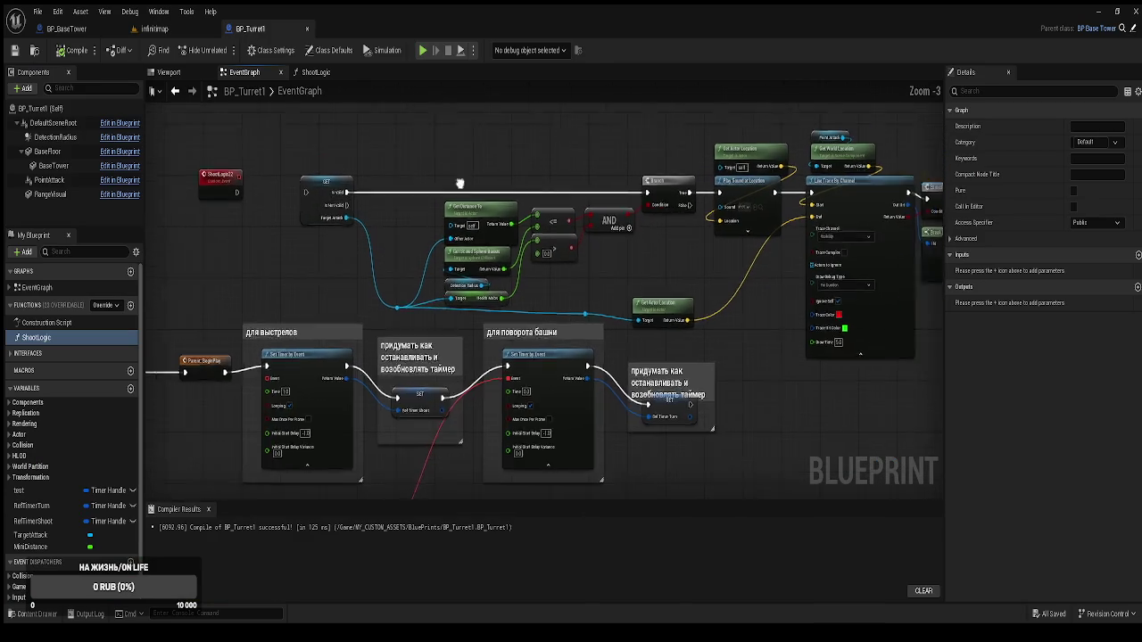
pyautogui.moveTo(271, 139)
pyautogui.mouseDown()
pyautogui.moveTo(549, 266)
pyautogui.moveTo(701, 292)
pyautogui.moveTo(749, 285)
pyautogui.mouseUp()
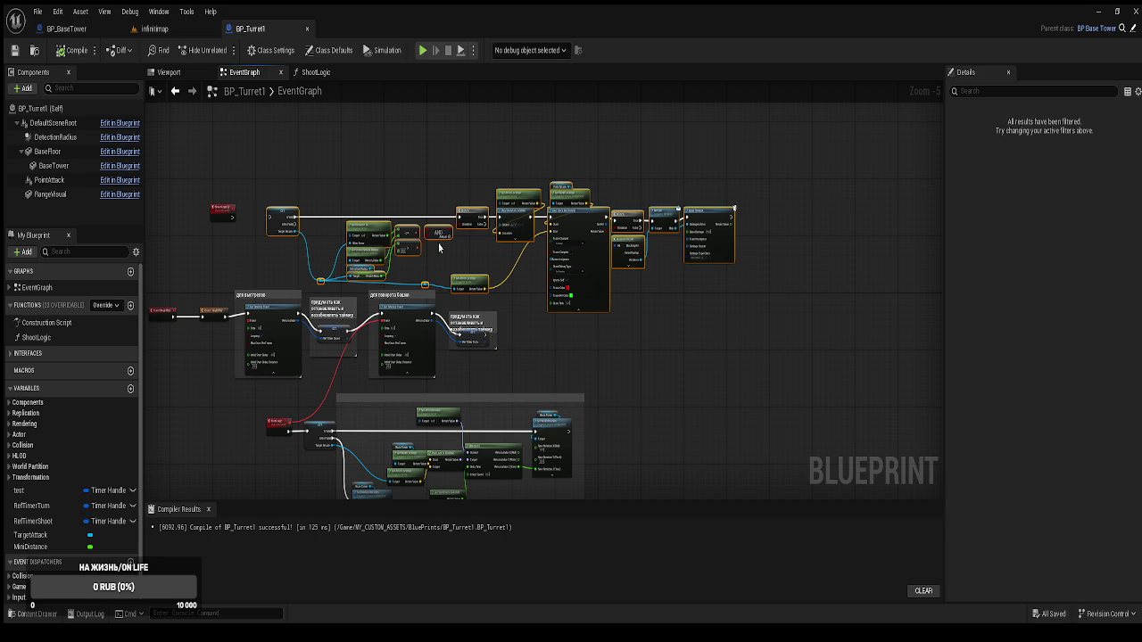
pyautogui.press('Delete')
pyautogui.click(221, 212)
pyautogui.press('Delete')
pyautogui.click(72, 50)
# Reorder the open asset tabs and bring up BP_BaseTower's event graph
pyautogui.scroll(2, 331, 143)
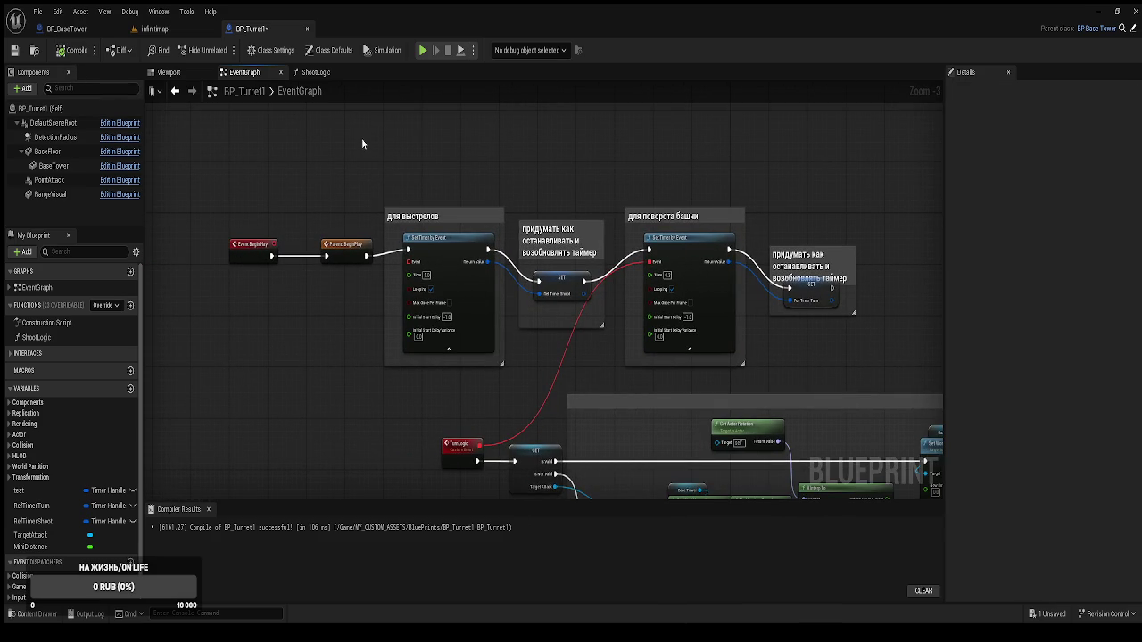
pyautogui.moveTo(160, 28); pyautogui.dragTo(53, 29)
pyautogui.click(180, 34)
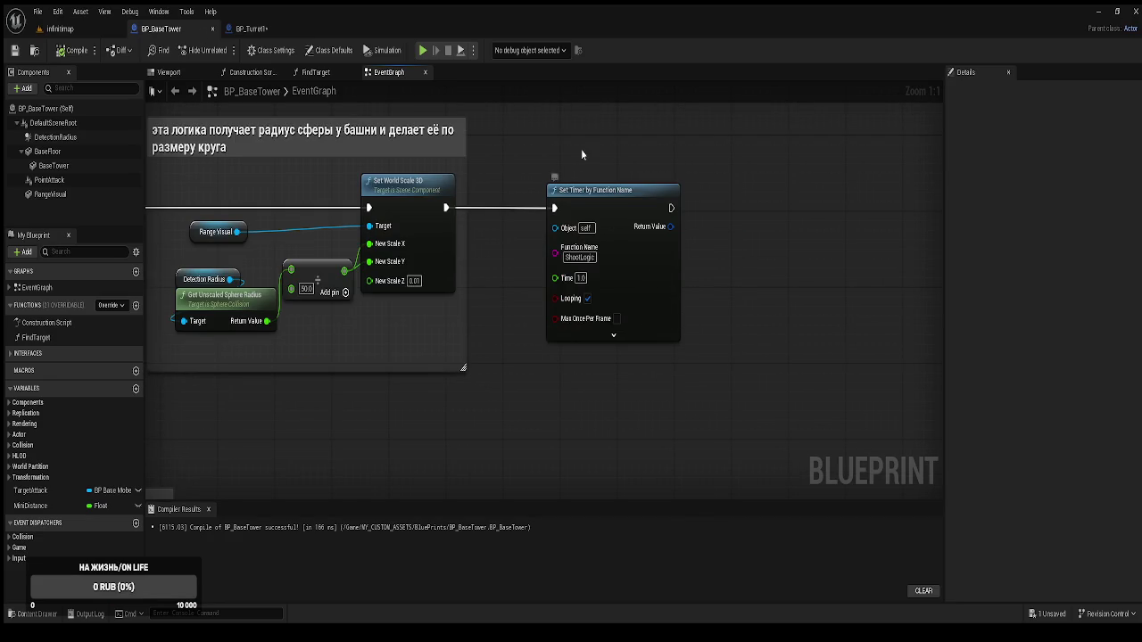
pyautogui.scroll(-1, 581, 149)
pyautogui.click(251, 29)
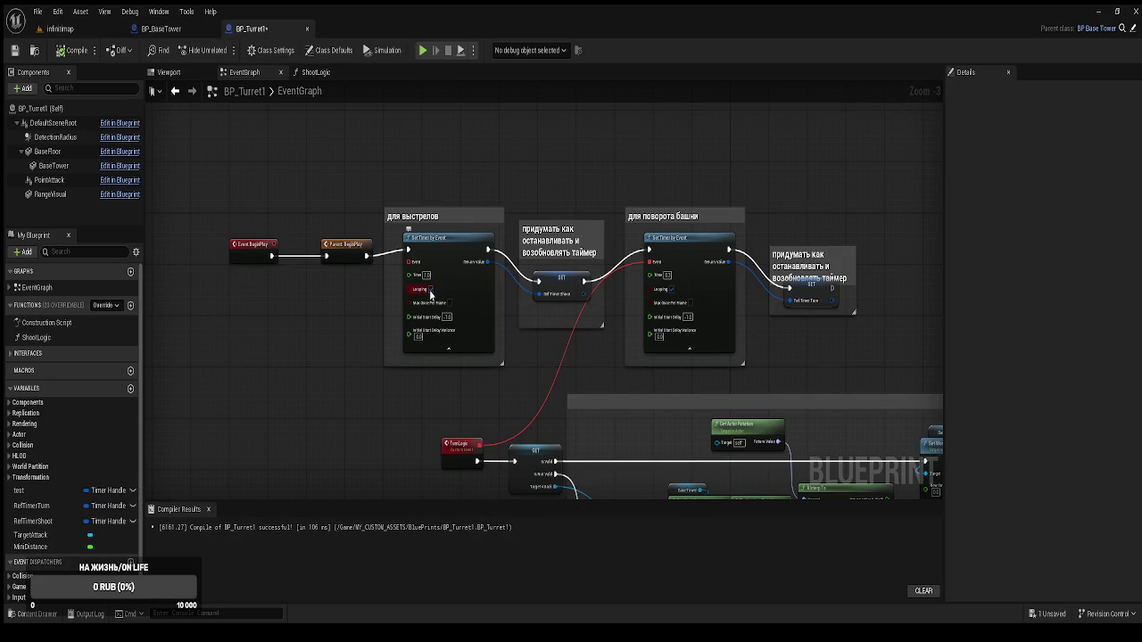
pyautogui.click(445, 256)
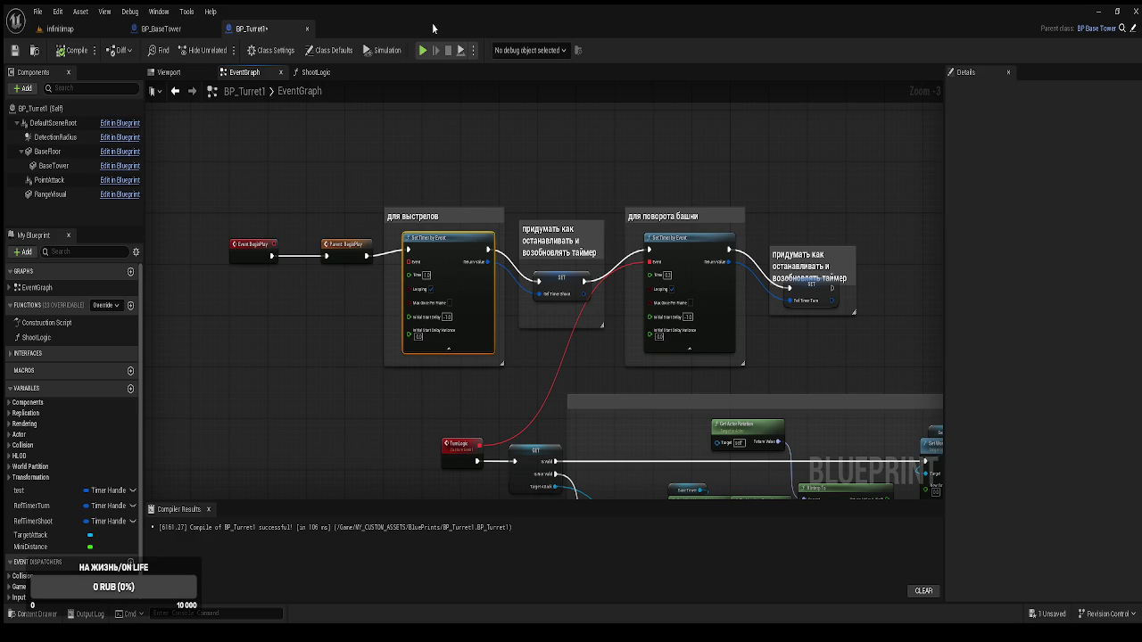
pyautogui.click(162, 29)
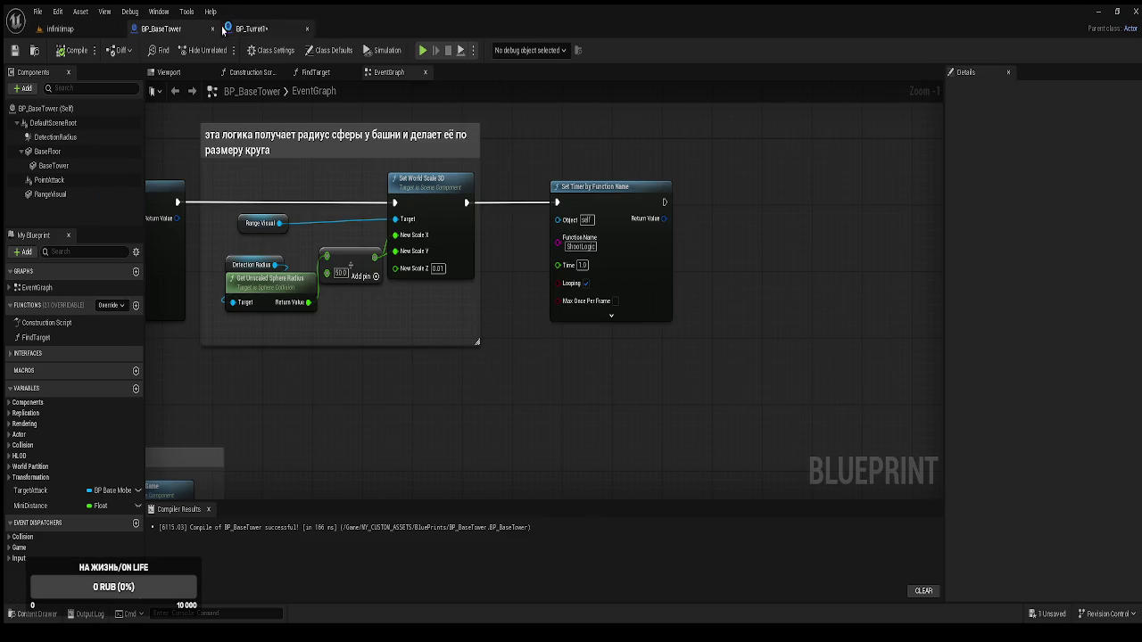
# Check the Set Timer by Function Name node and close BP_BaseTower's Construction Script graph
pyautogui.moveTo(440, 289); pyautogui.dragTo(344, 360)
pyautogui.click(553, 347)
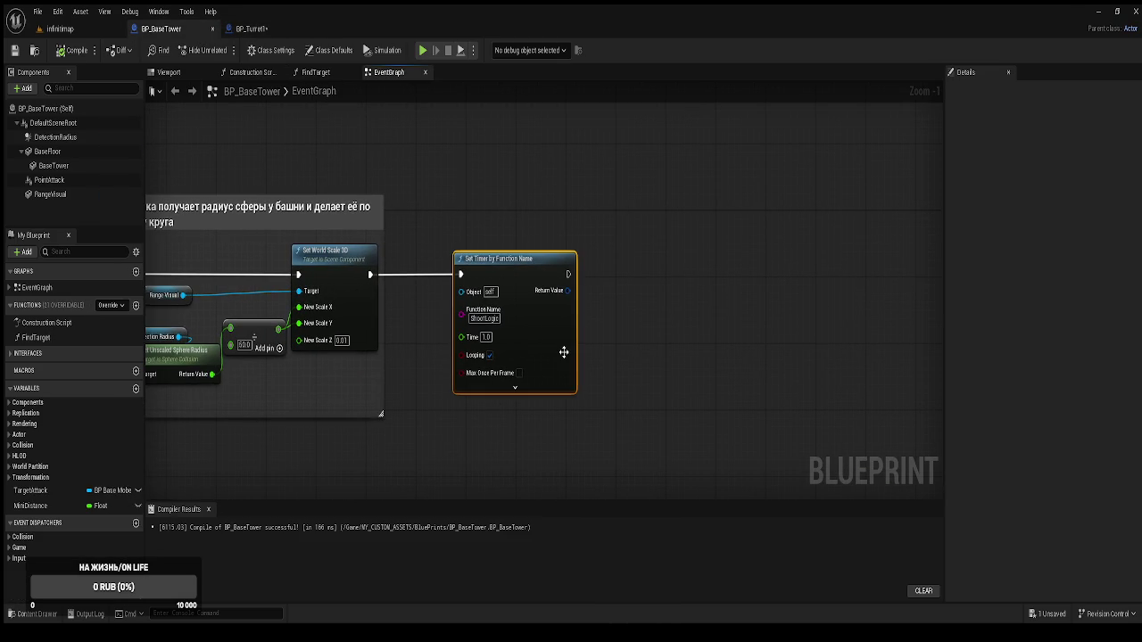
pyautogui.middleClick(262, 76)
# Review the FindTarget graph's GET and SET target nodes, then return to BP_Turret1
pyautogui.click(242, 72)
pyautogui.moveTo(531, 495)
pyautogui.mouseDown()
pyautogui.moveTo(531, 337)
pyautogui.moveTo(459, 303)
pyautogui.mouseUp()
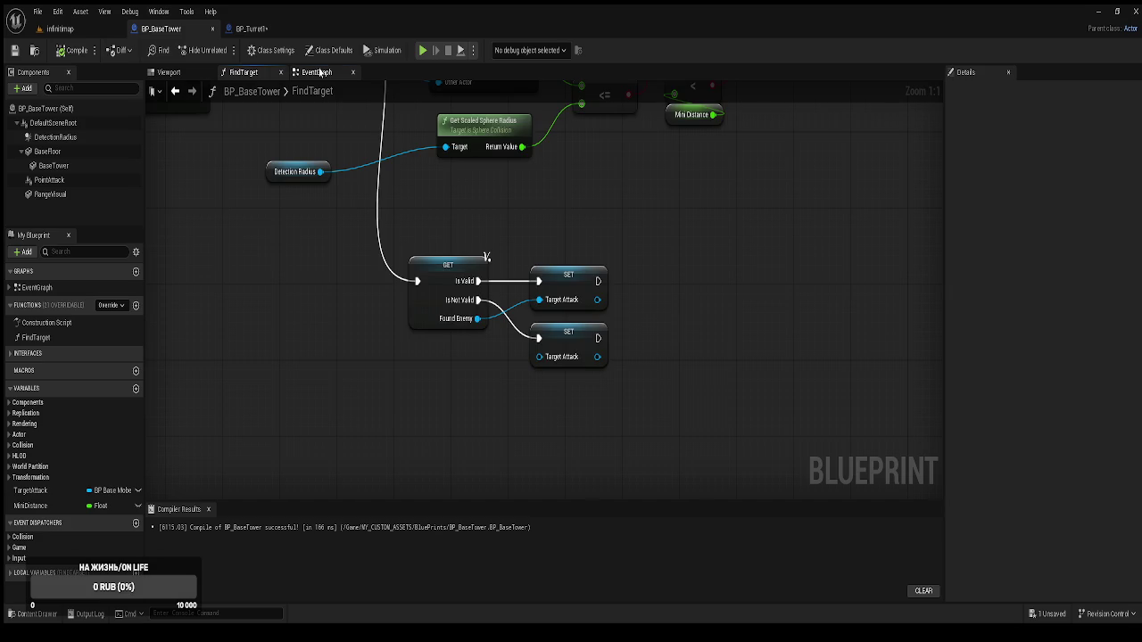
pyautogui.click(319, 73)
pyautogui.moveTo(527, 327)
pyautogui.mouseDown()
pyautogui.moveTo(513, 322)
pyautogui.moveTo(614, 300)
pyautogui.mouseUp()
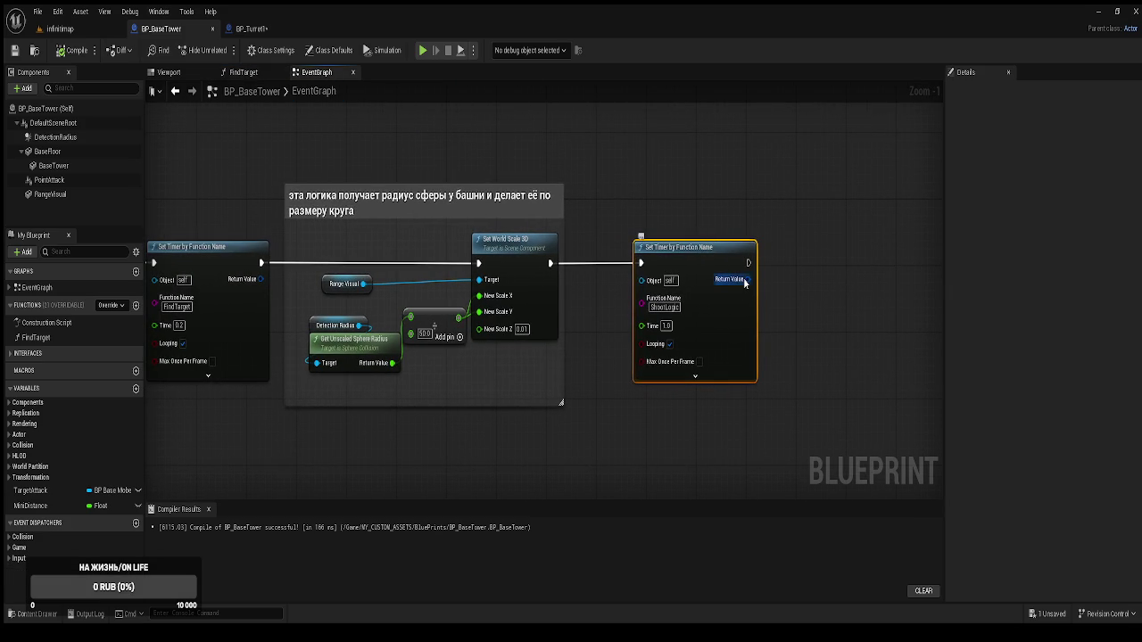
pyautogui.click(268, 28)
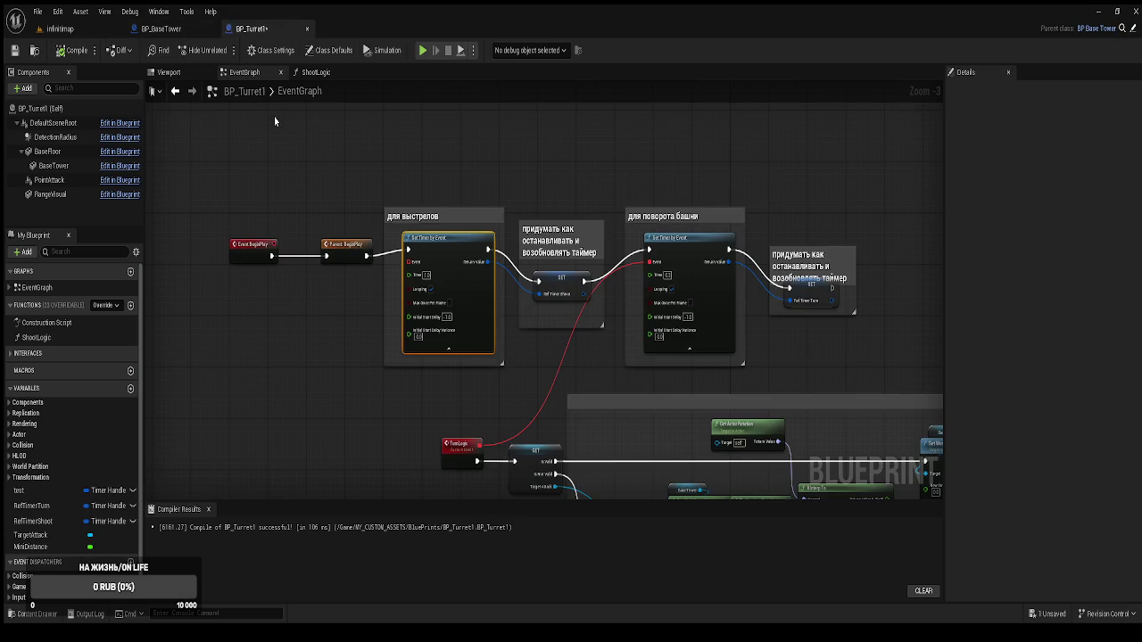
# Delete the RefTimerShoot and test variables from BP_Turret1 and compile
pyautogui.click(51, 522)
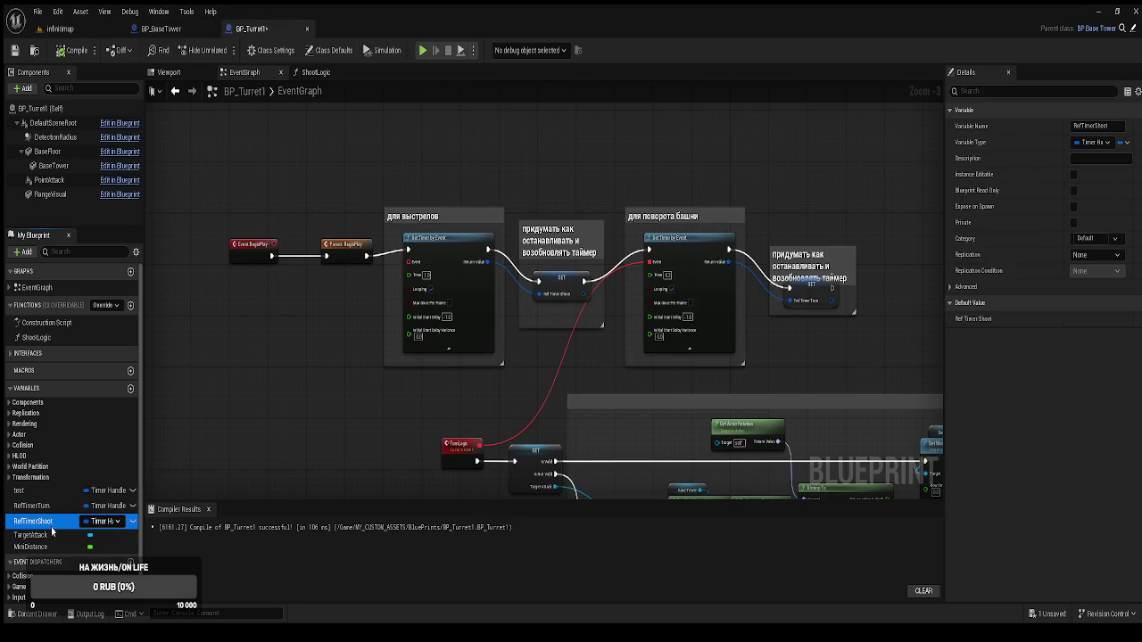
pyautogui.press('Delete')
pyautogui.click(36, 491)
pyautogui.press('Delete')
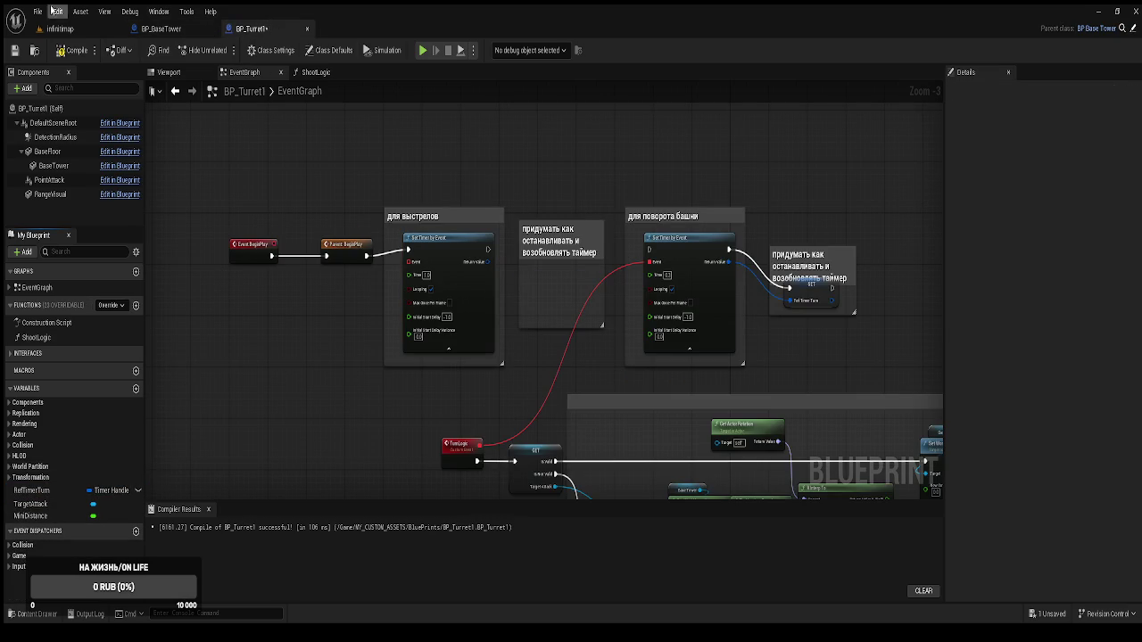
pyautogui.click(73, 50)
# Promote BP_BaseTower's ShootLogic timer Return Value to a new RefTimerShoot variable and save
pyautogui.click(161, 29)
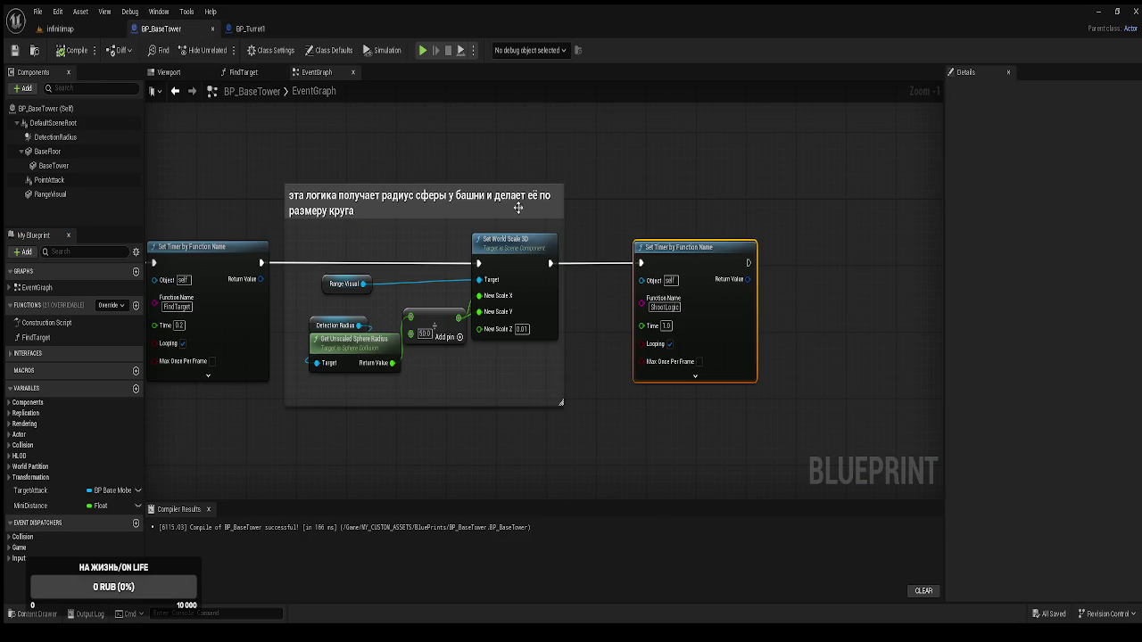
pyautogui.moveTo(748, 279)
pyautogui.mouseDown()
pyautogui.moveTo(798, 292)
pyautogui.moveTo(790, 357)
pyautogui.moveTo(833, 372)
pyautogui.mouseUp()
pyautogui.click(832, 366)
pyautogui.write('Kya')
pyautogui.hotkey('ctrl', 'a')
pyautogui.write('Ref')
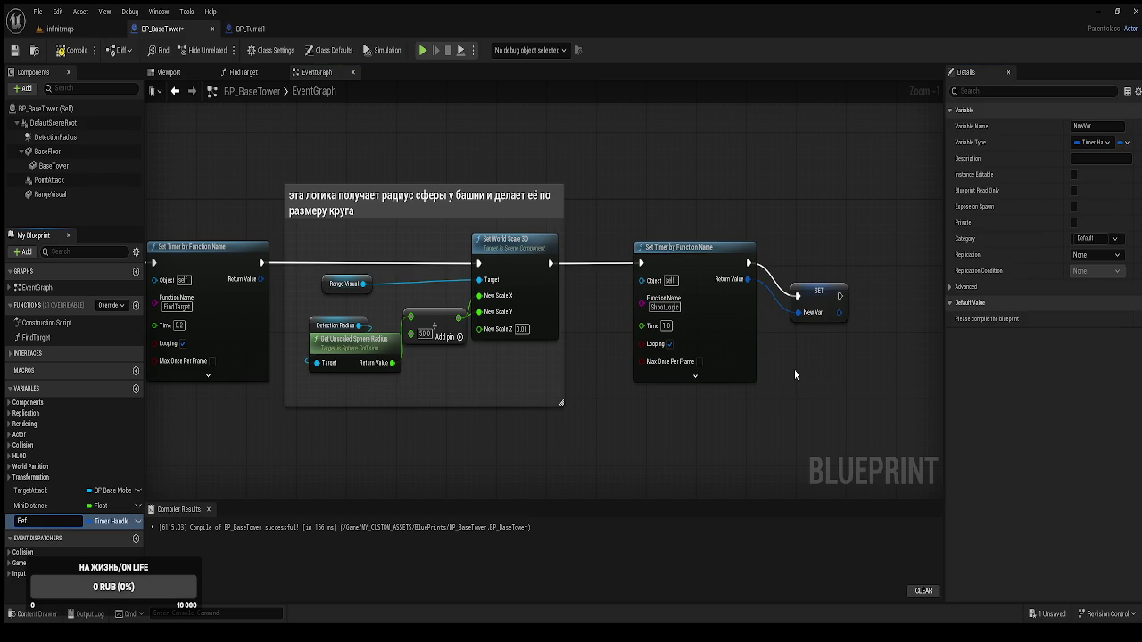
pyautogui.write('Timer')
pyautogui.write('Shoot')
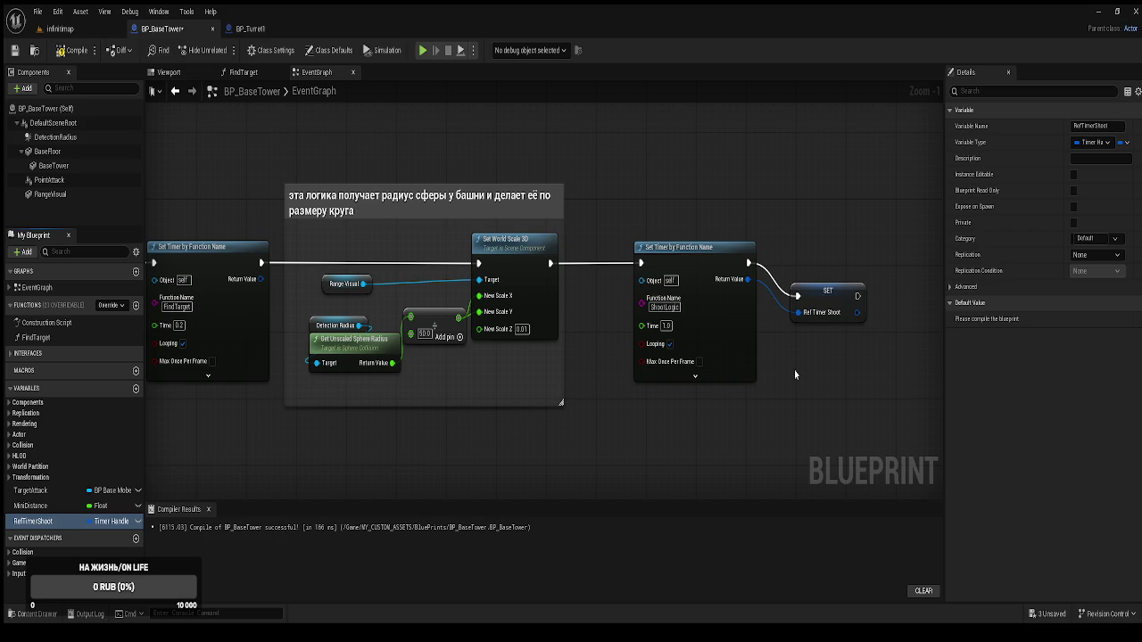
pyautogui.click(826, 270)
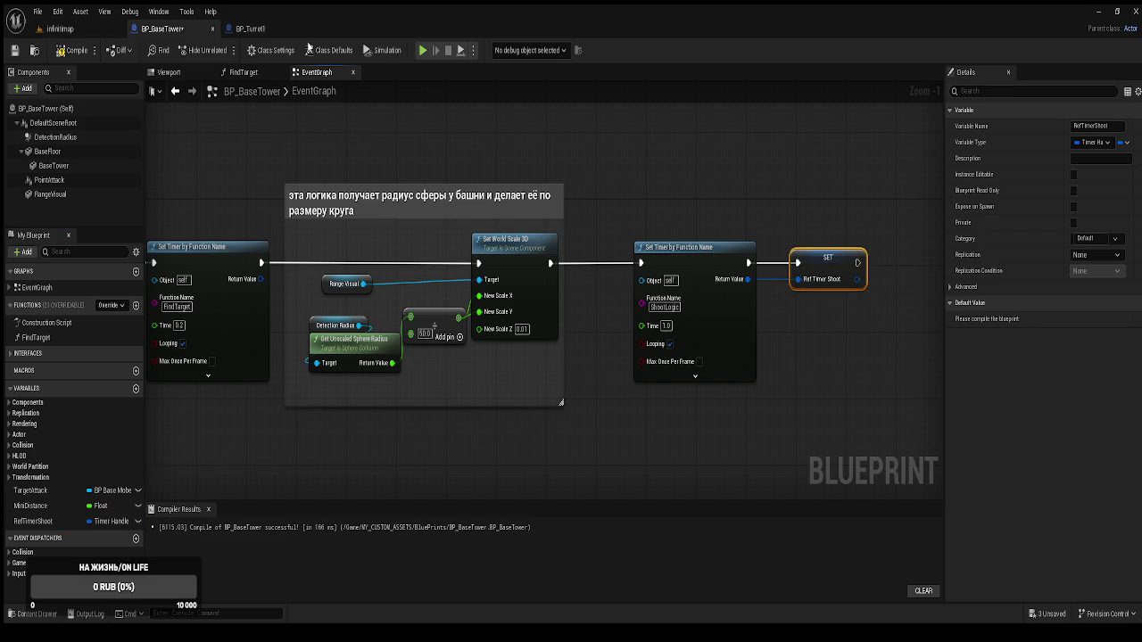
pyautogui.hotkey('ctrl', 's')
pyautogui.click(248, 29)
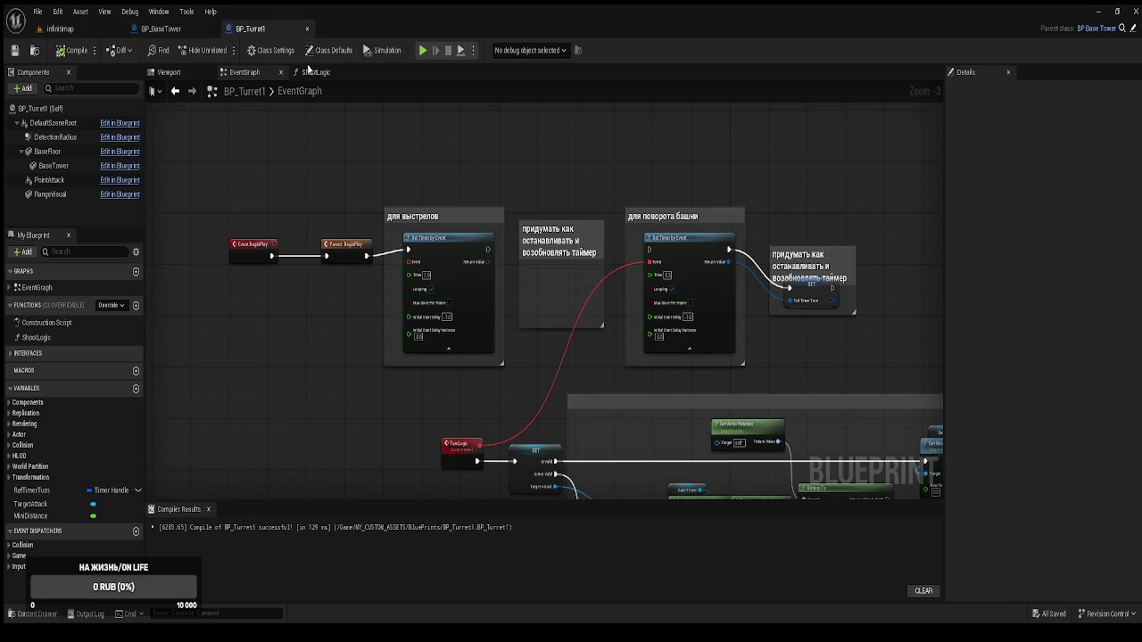
# In the ShootLogic graph, place a Ref Timer Shoot getter above the GET node
pyautogui.click(314, 72)
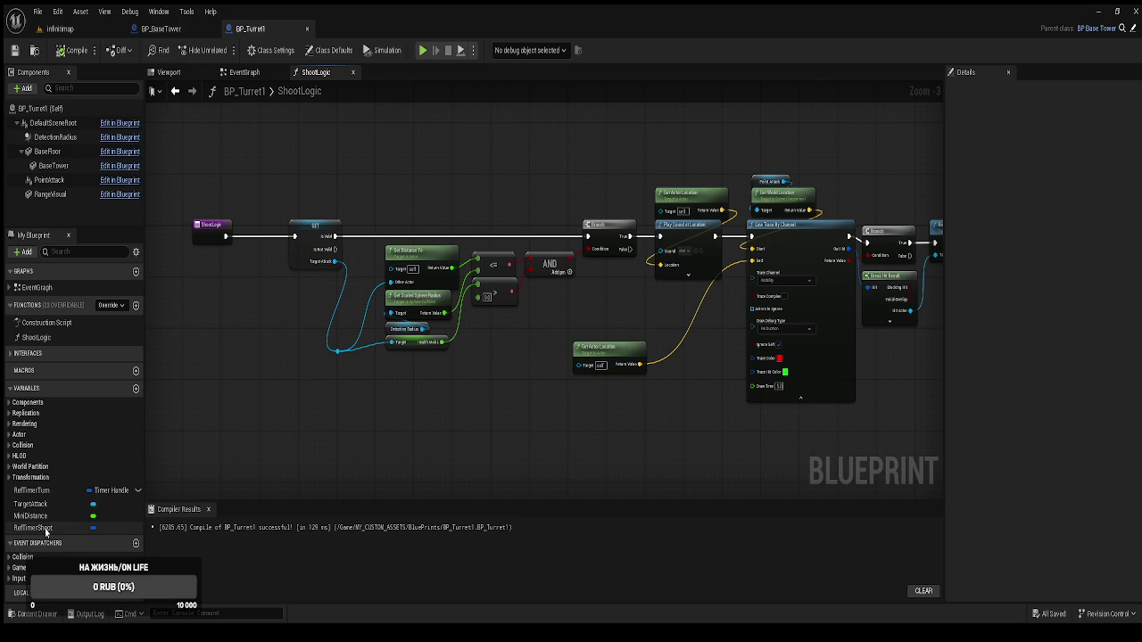
pyautogui.scroll(1, 499, 297)
pyautogui.scroll(2, 499, 297)
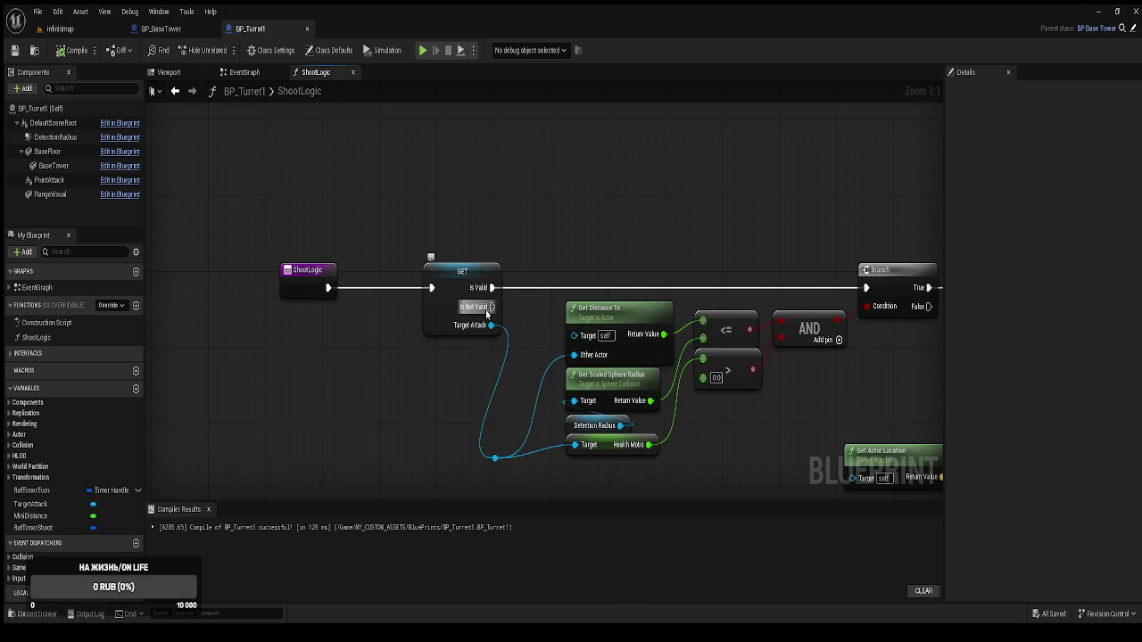
pyautogui.click(36, 527)
pyautogui.click(545, 228)
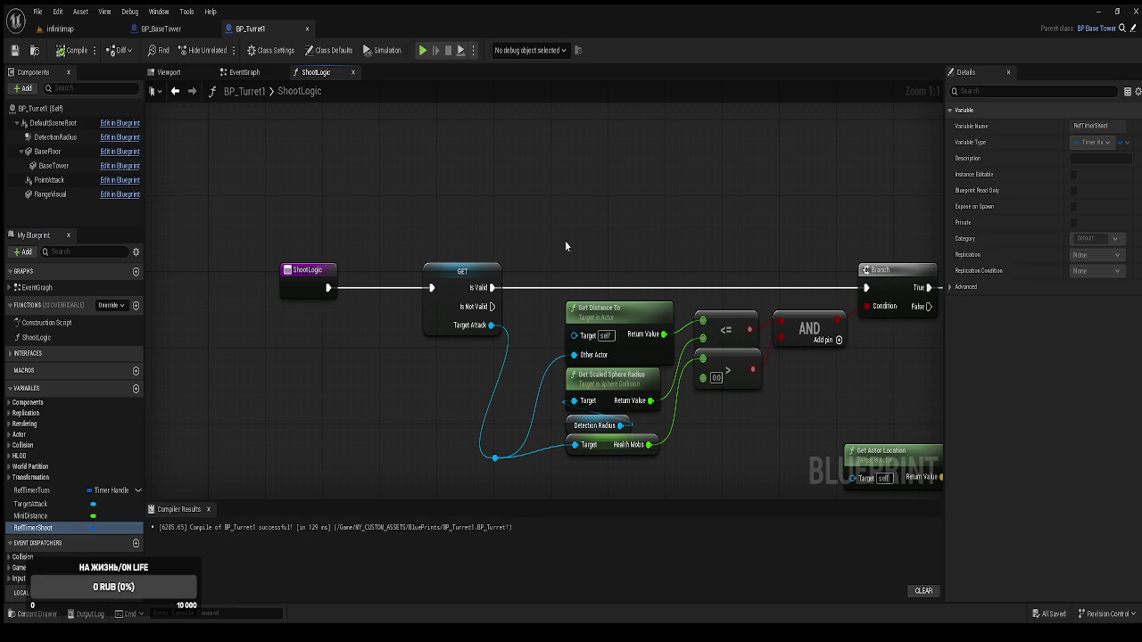
pyautogui.hotkey('ctrl', 'v')
pyautogui.moveTo(591, 225)
pyautogui.mouseDown()
pyautogui.moveTo(618, 203)
pyautogui.moveTo(478, 210)
pyautogui.mouseUp()
pyautogui.click(568, 194)
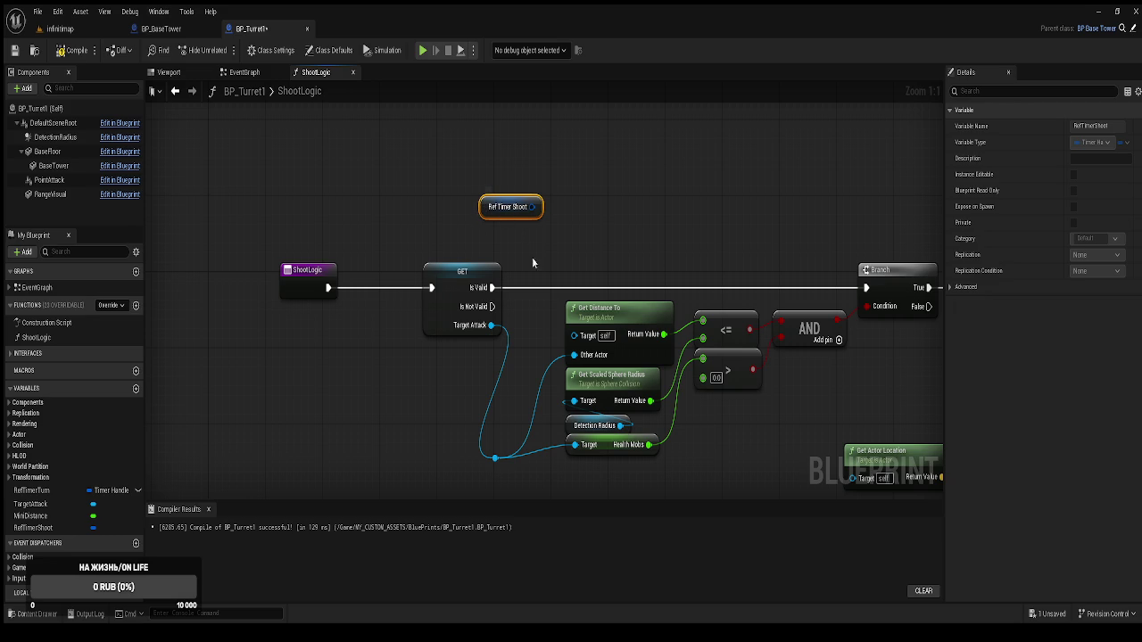
# Add an Is Valid Timer Handle check on Ref Timer Shoot and straighten the two nodes
pyautogui.click(498, 382)
pyautogui.moveTo(532, 206); pyautogui.dragTo(566, 159)
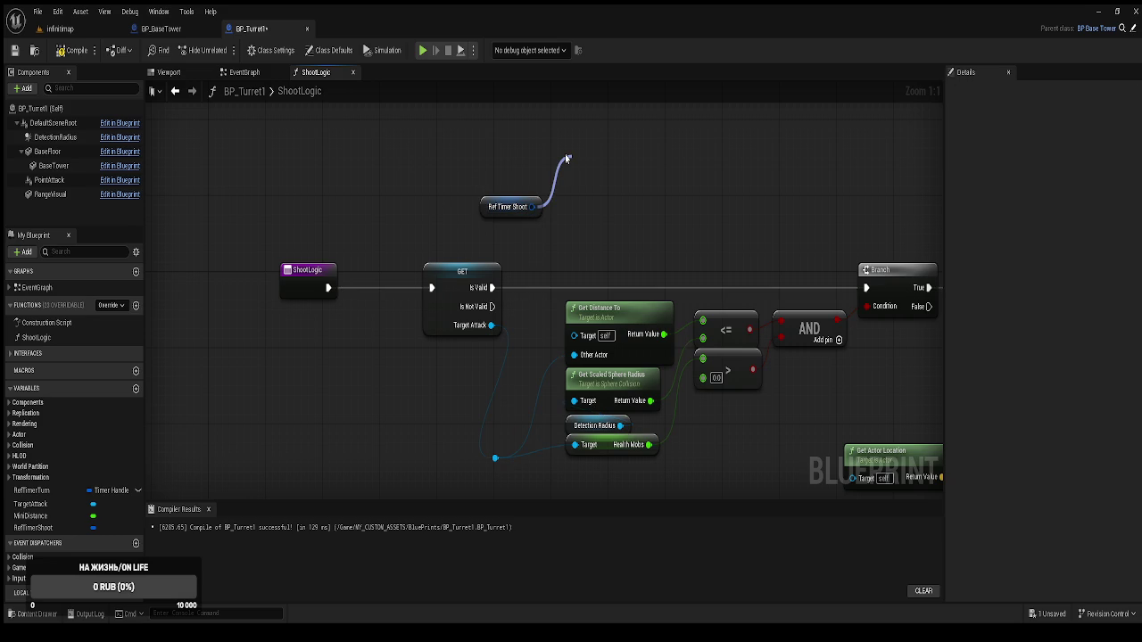
pyautogui.moveTo(567, 159); pyautogui.dragTo(571, 161)
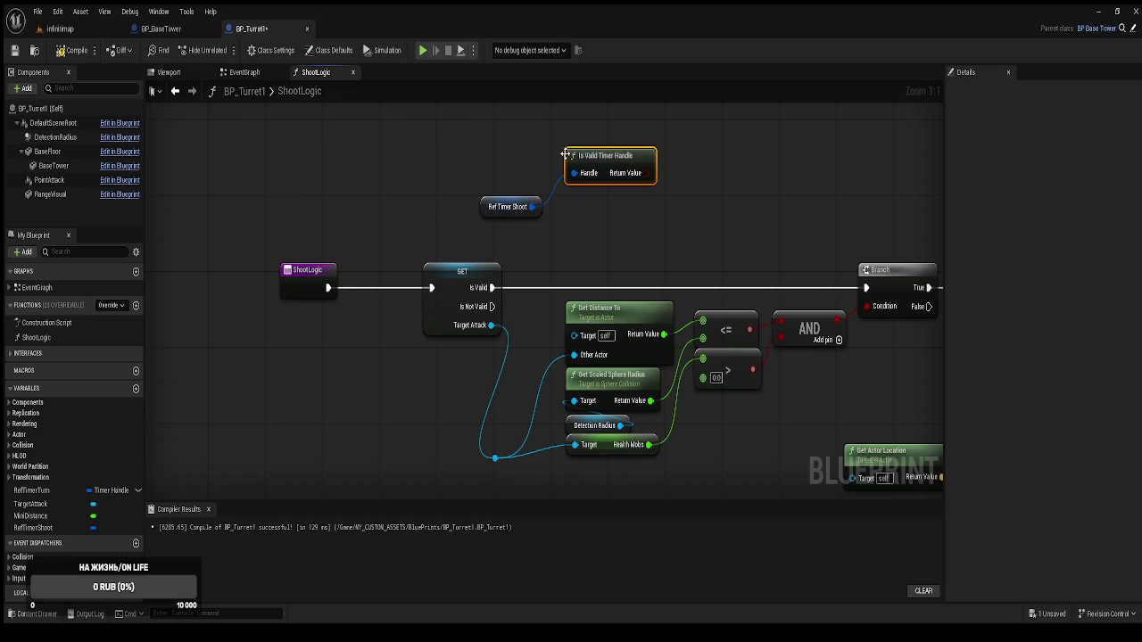
pyautogui.moveTo(473, 126); pyautogui.dragTo(660, 239)
pyautogui.press('q')
pyautogui.moveTo(606, 166); pyautogui.dragTo(526, 201)
pyautogui.click(586, 247)
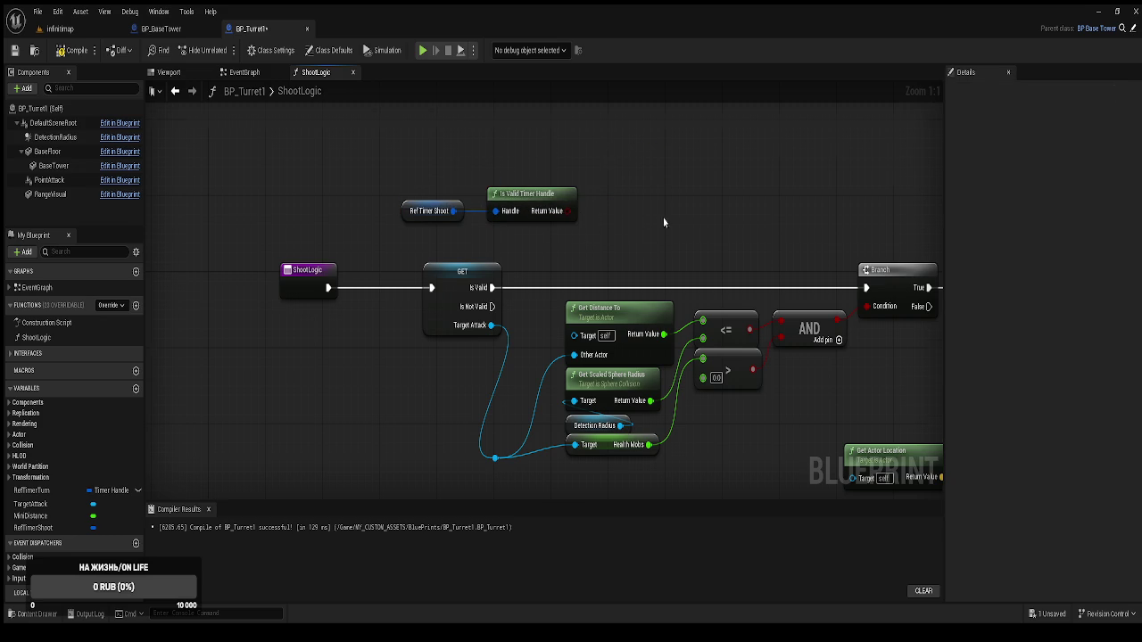
# Move the main ShootLogic node chain right to make room for the check
pyautogui.scroll(-4, 663, 220)
pyautogui.moveTo(892, 383)
pyautogui.mouseDown()
pyautogui.moveTo(785, 318)
pyautogui.moveTo(438, 170)
pyautogui.mouseUp()
pyautogui.moveTo(416, 232); pyautogui.dragTo(517, 232)
pyautogui.scroll(2, 413, 237)
pyautogui.scroll(1, 413, 236)
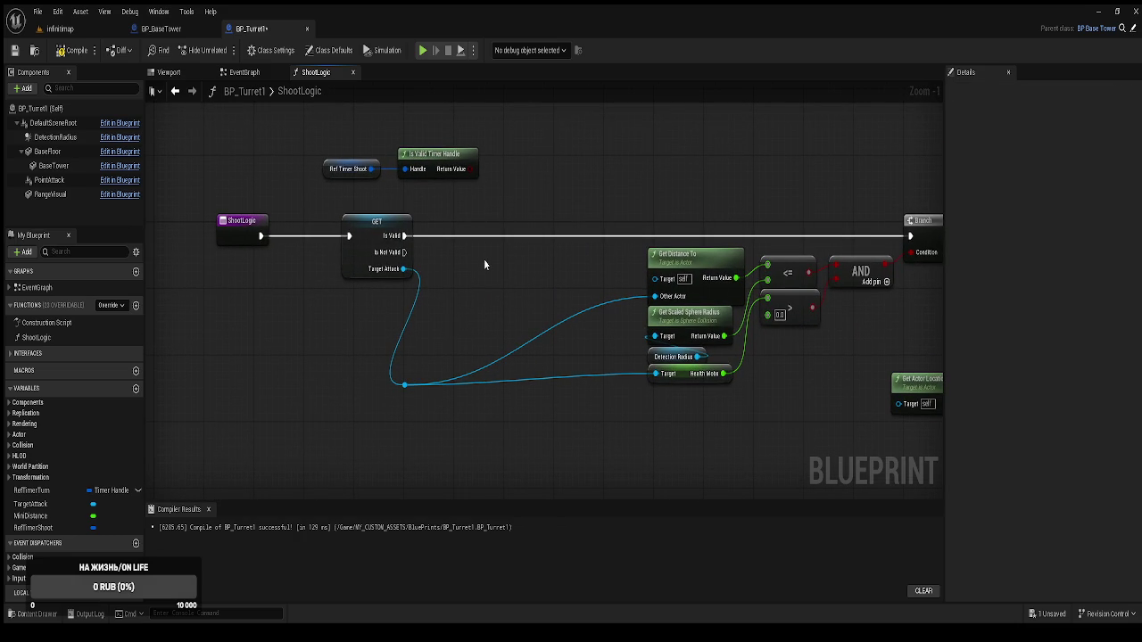
# Feed the Is Valid result into a new Branch condition and compile BP_Turret1
pyautogui.click(533, 211)
pyautogui.moveTo(539, 214)
pyautogui.mouseDown()
pyautogui.moveTo(529, 181)
pyautogui.moveTo(487, 236)
pyautogui.moveTo(471, 232)
pyautogui.mouseUp()
pyautogui.click(72, 50)
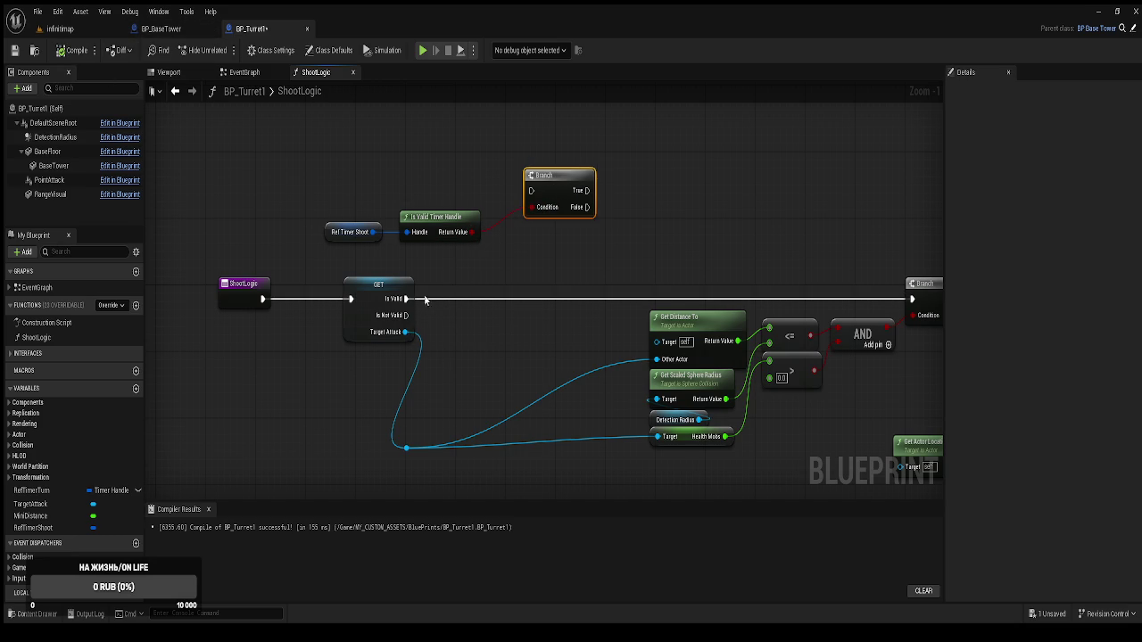
pyautogui.click(353, 334)
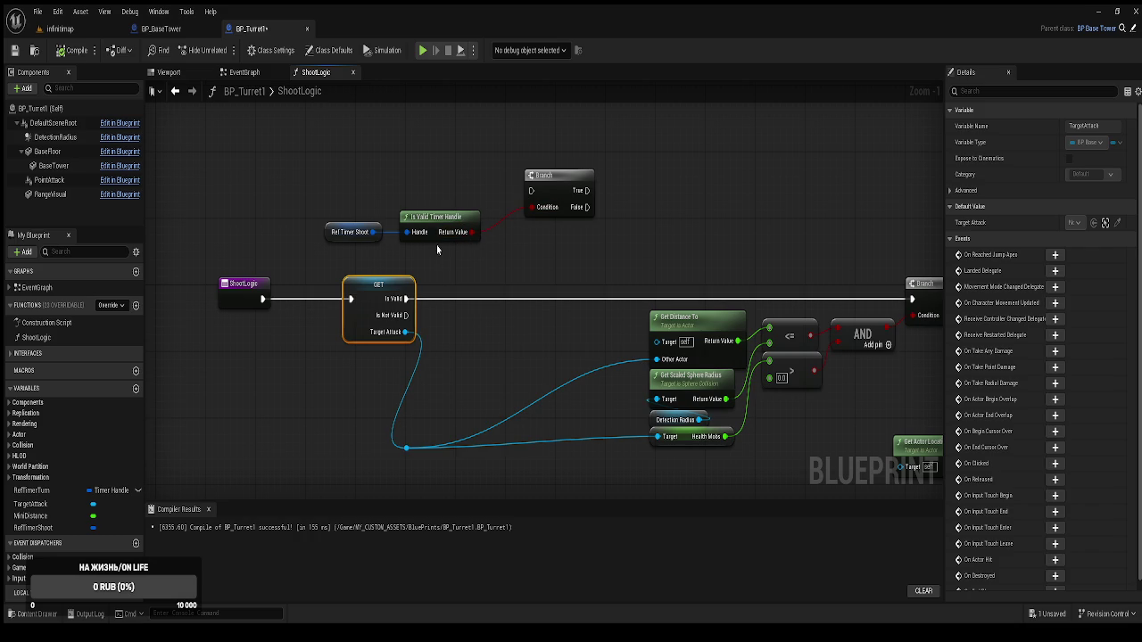
pyautogui.click(165, 29)
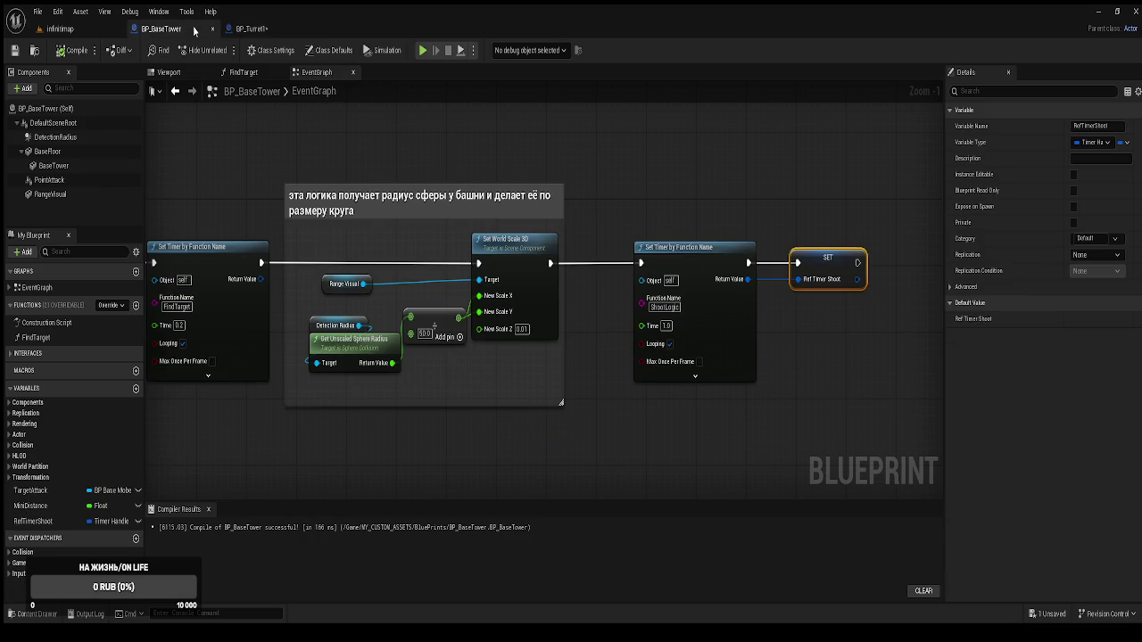
# Nudge BP_BaseTower's Set Timer and SET nodes right, then return to BP_Turret1's ShootLogic
pyautogui.moveTo(676, 426); pyautogui.dragTo(437, 214)
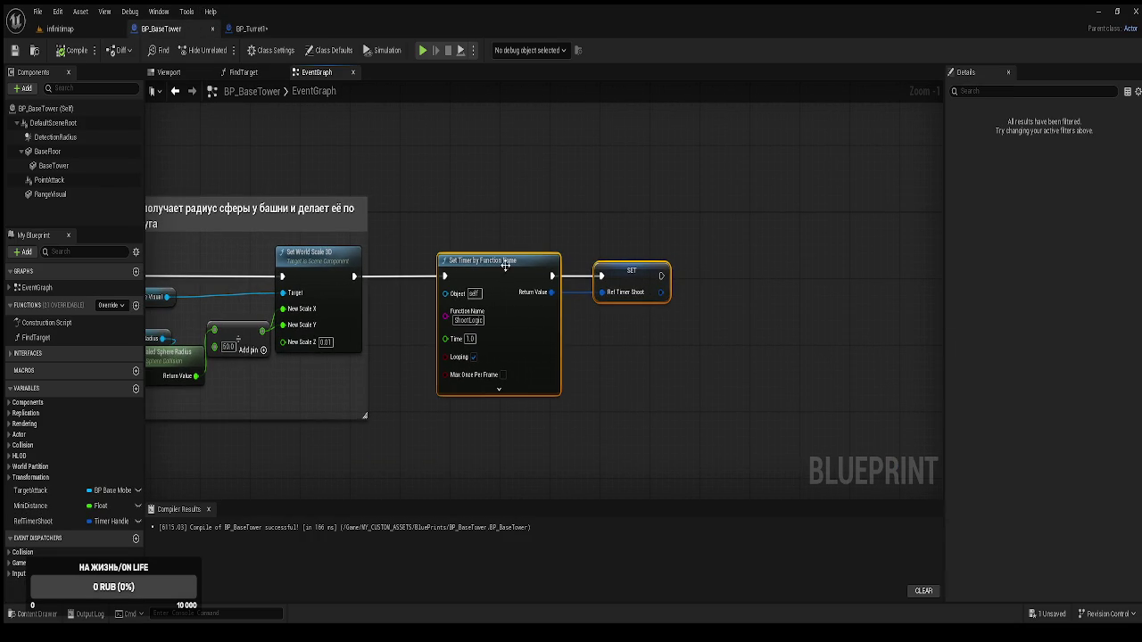
pyautogui.moveTo(535, 280); pyautogui.dragTo(548, 280)
pyautogui.click(509, 222)
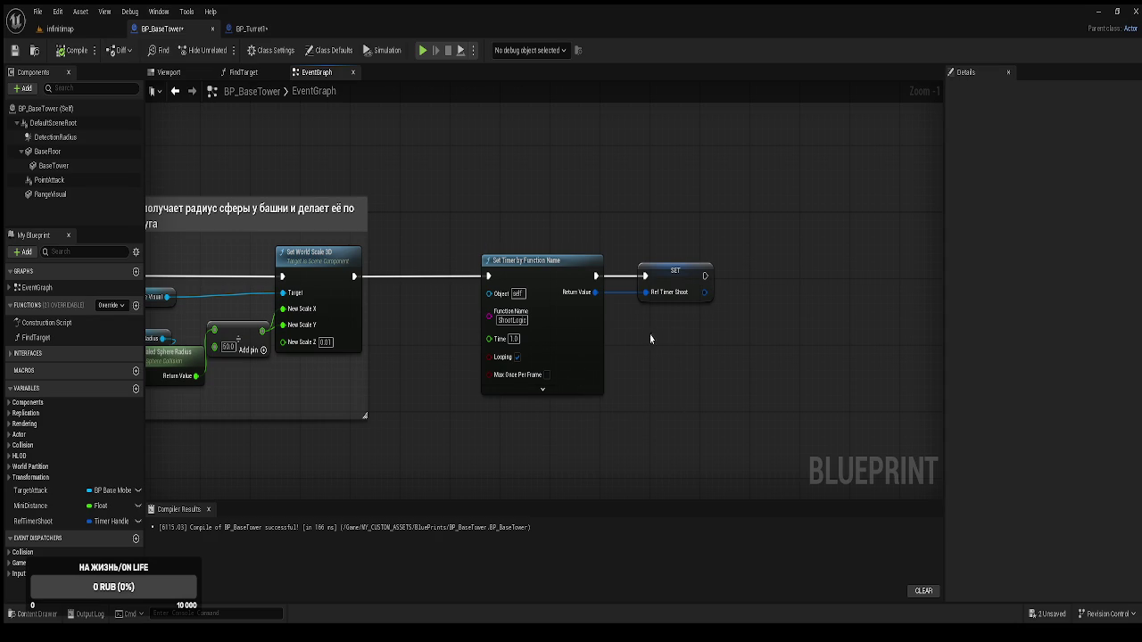
pyautogui.click(264, 33)
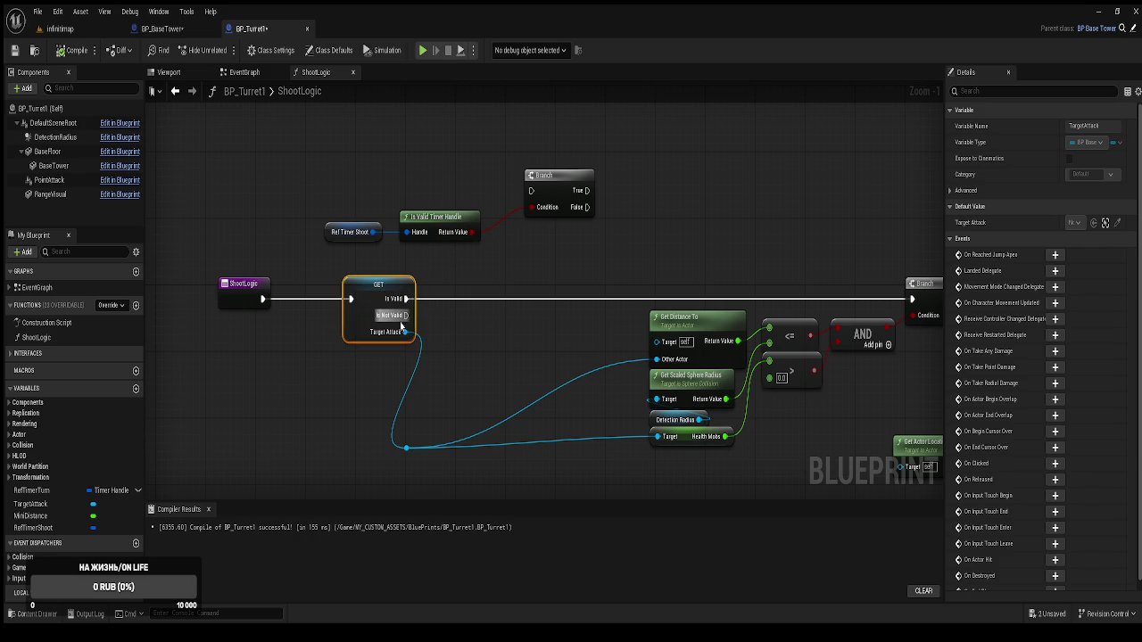
# Wire the GET node's Is Not Valid output into the timer-validity Branch's exec input
pyautogui.moveTo(405, 316); pyautogui.dragTo(532, 190)
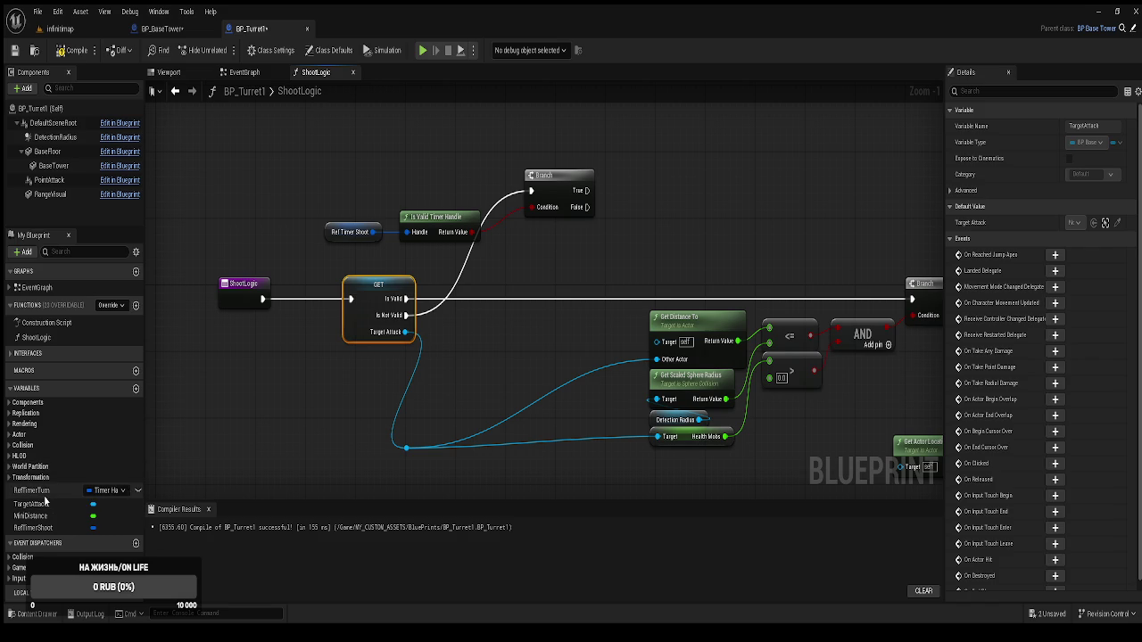
pyautogui.click(34, 528)
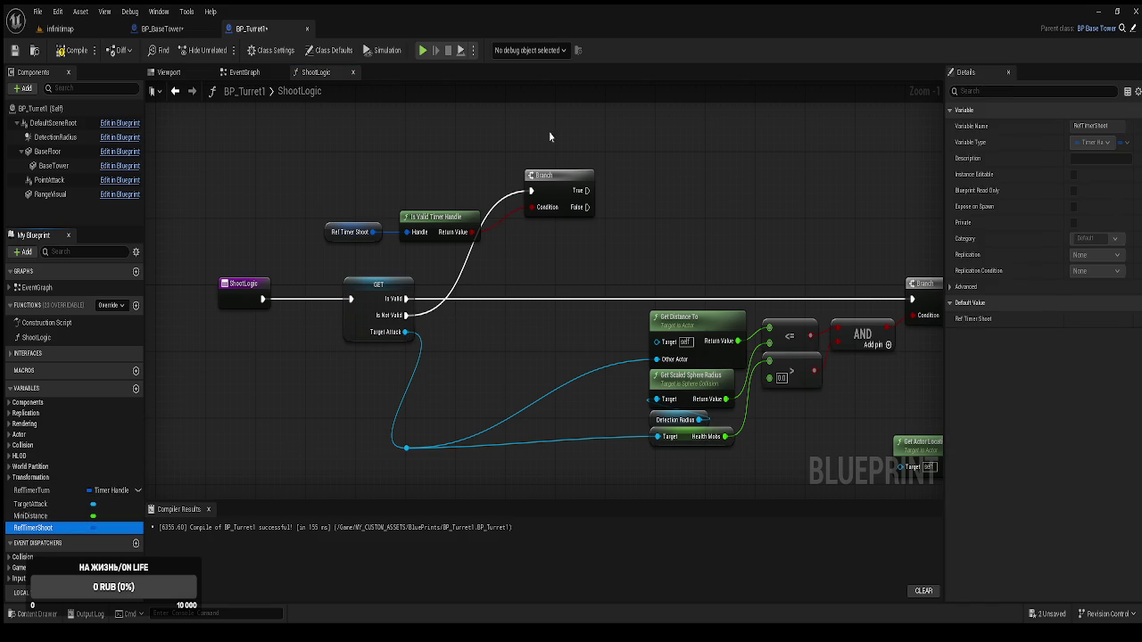
# Make Branch True run Pause Timer by Handle on Ref Timer Shoot, then compile and save BP_Turret1
pyautogui.moveTo(598, 156)
pyautogui.mouseDown()
pyautogui.moveTo(604, 142)
pyautogui.moveTo(654, 160)
pyautogui.mouseUp()
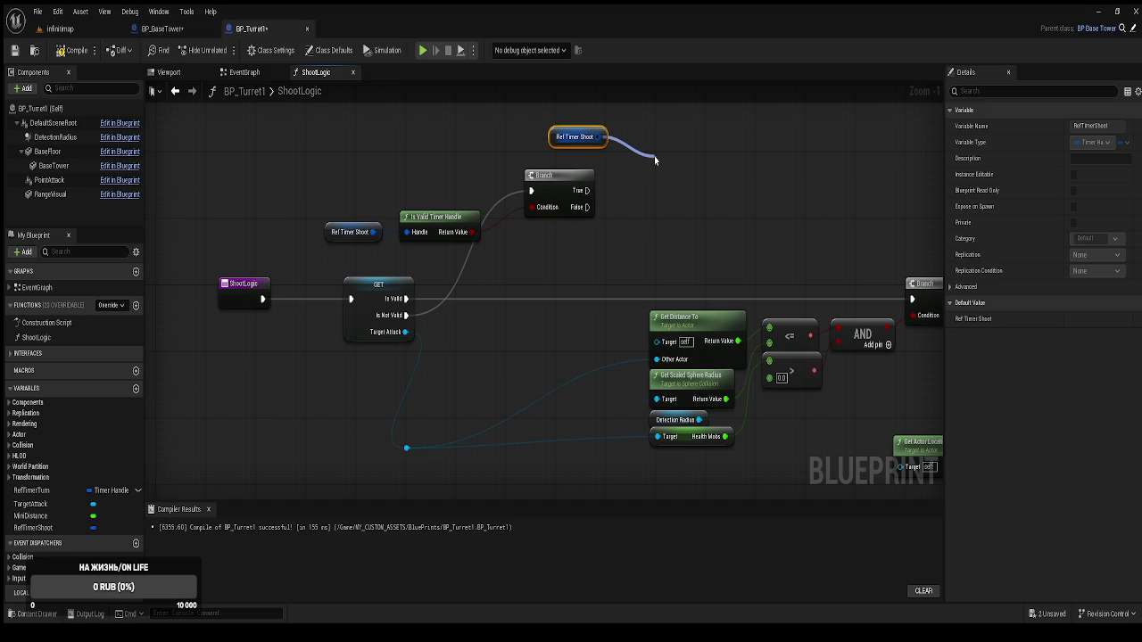
pyautogui.moveTo(655, 159); pyautogui.dragTo(655, 159)
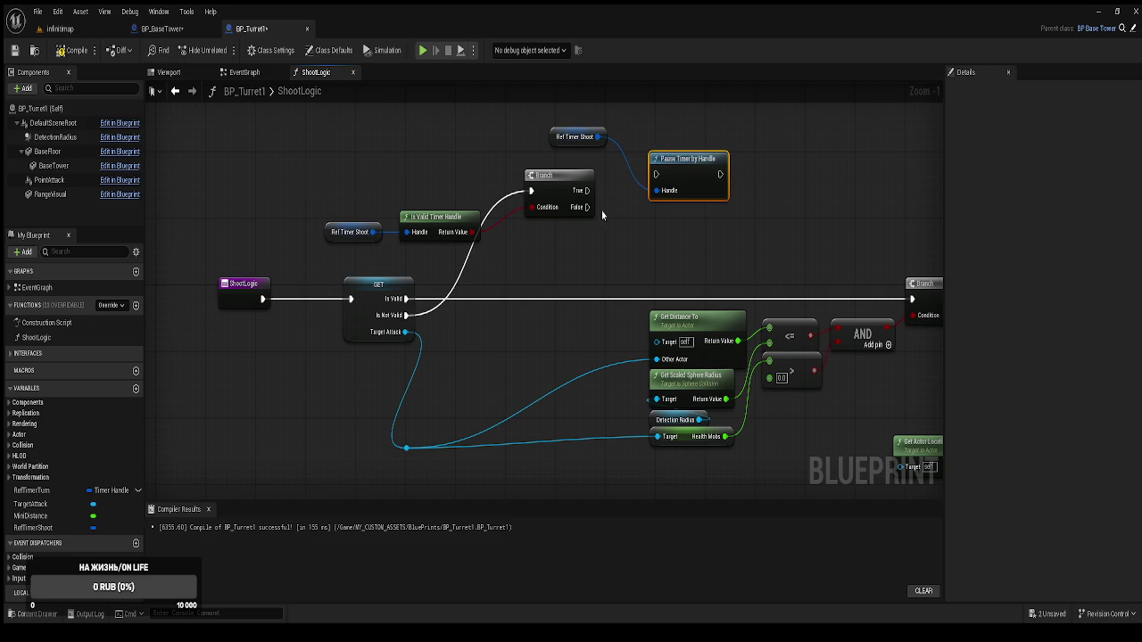
pyautogui.moveTo(586, 190)
pyautogui.mouseDown()
pyautogui.moveTo(657, 175)
pyautogui.moveTo(672, 190)
pyautogui.mouseUp()
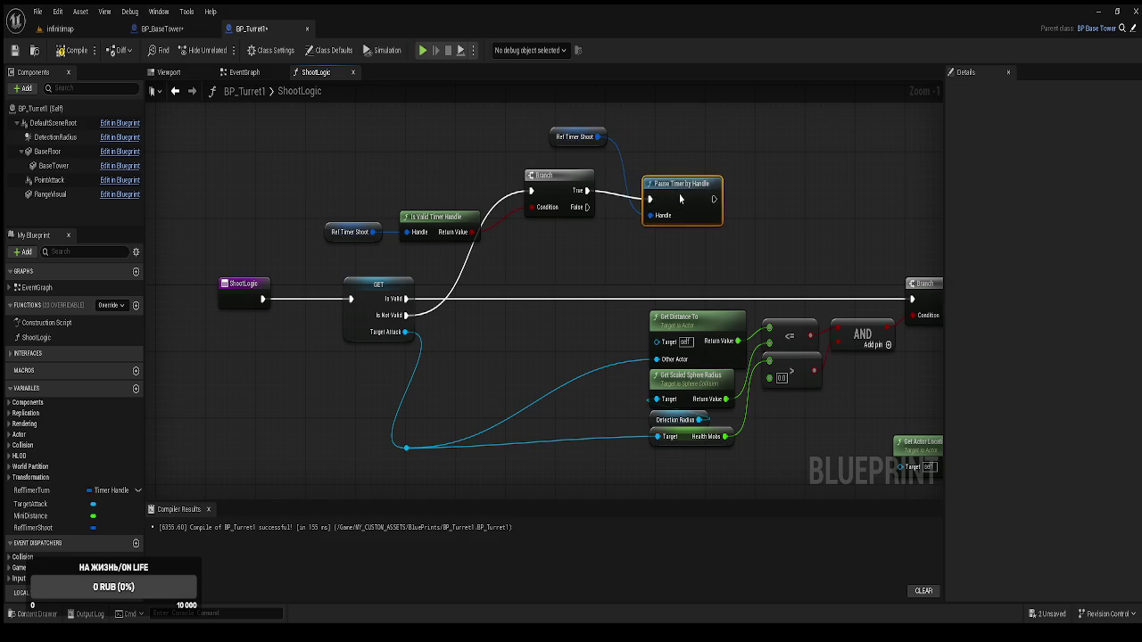
pyautogui.click(73, 50)
pyautogui.click(14, 50)
pyautogui.click(162, 28)
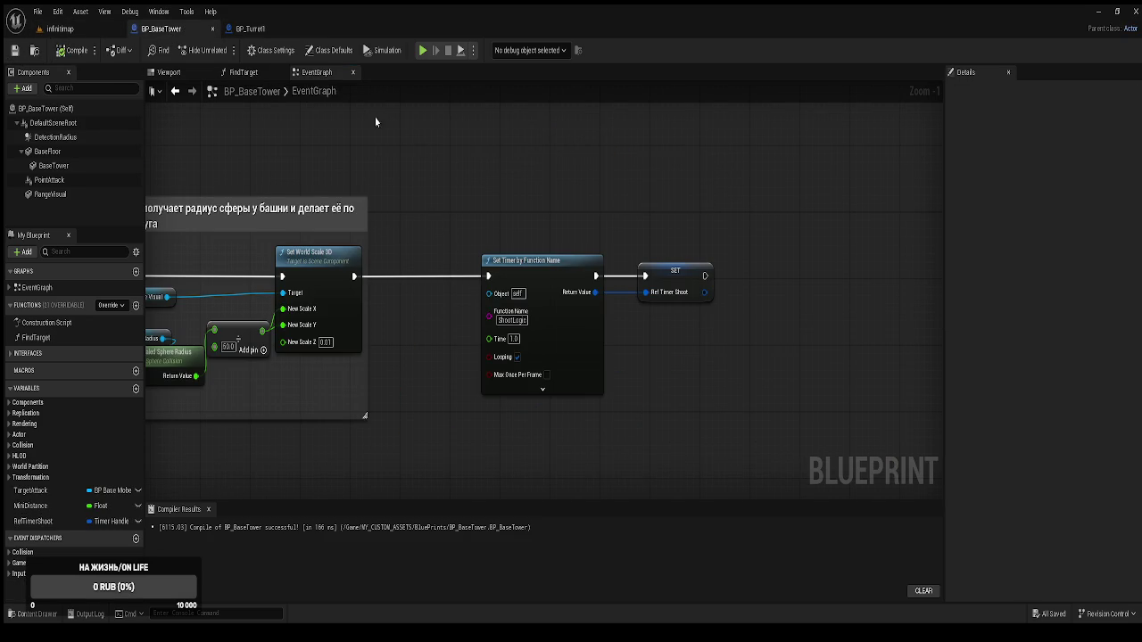
# In FindTarget, align the lower SET Target Attack node with the upper one and close Compiler Results
pyautogui.click(243, 72)
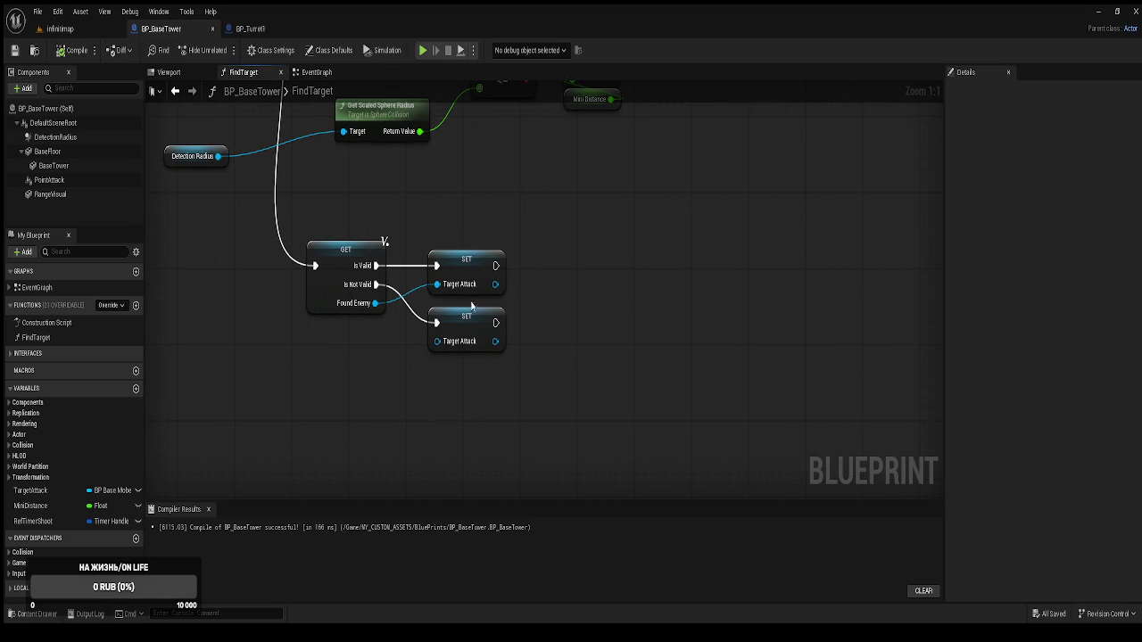
pyautogui.click(478, 251)
pyautogui.moveTo(469, 317); pyautogui.dragTo(476, 317)
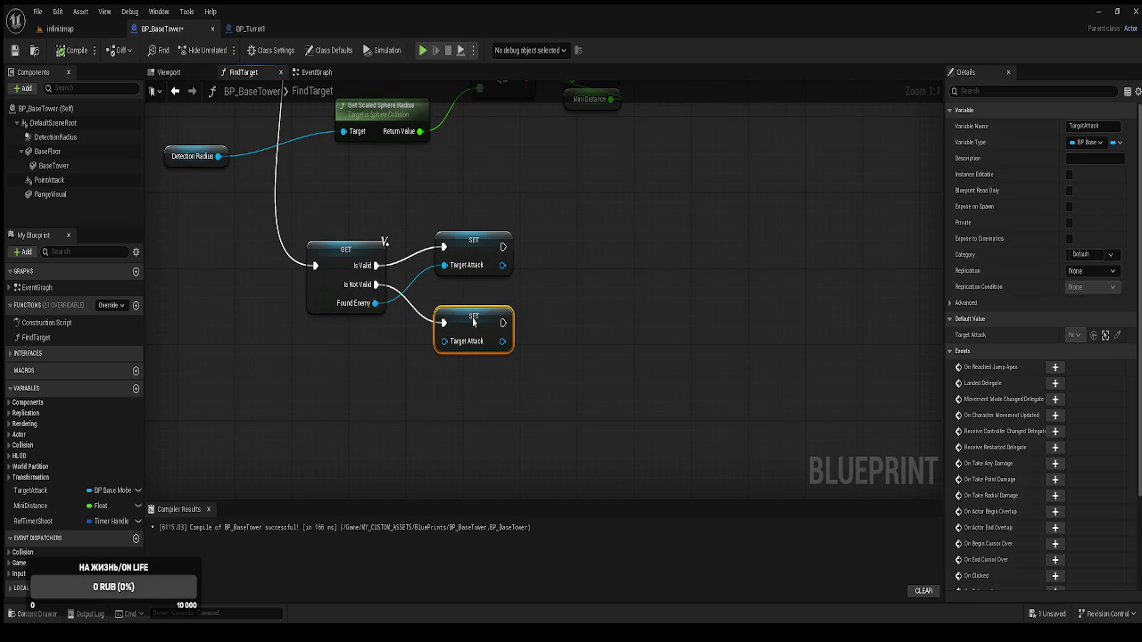
pyautogui.click(473, 249)
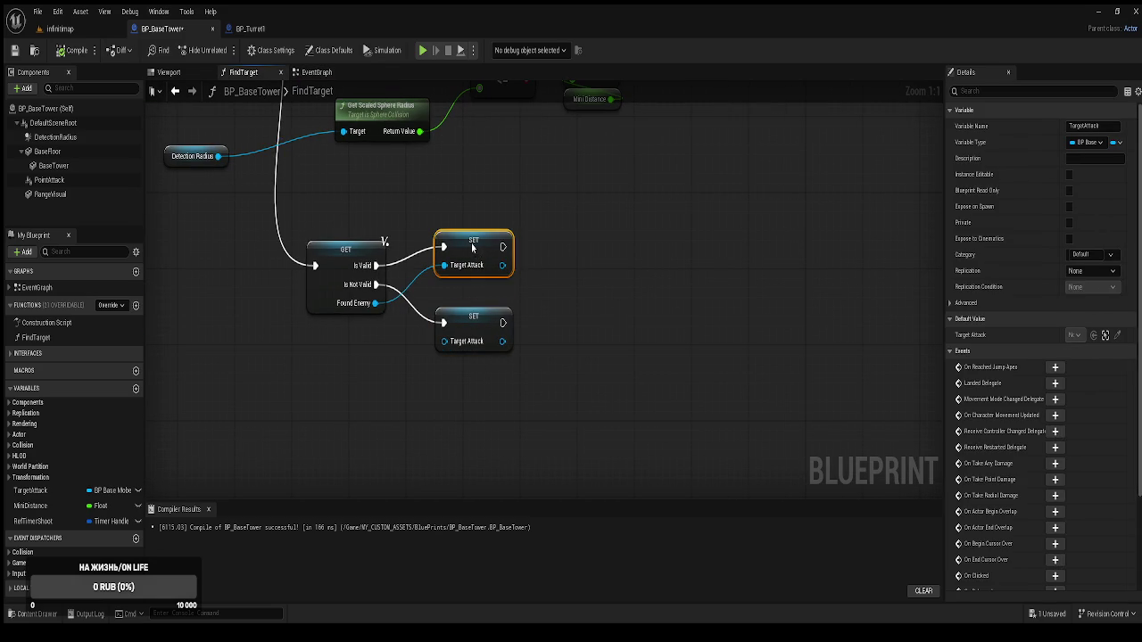
pyautogui.click(473, 302)
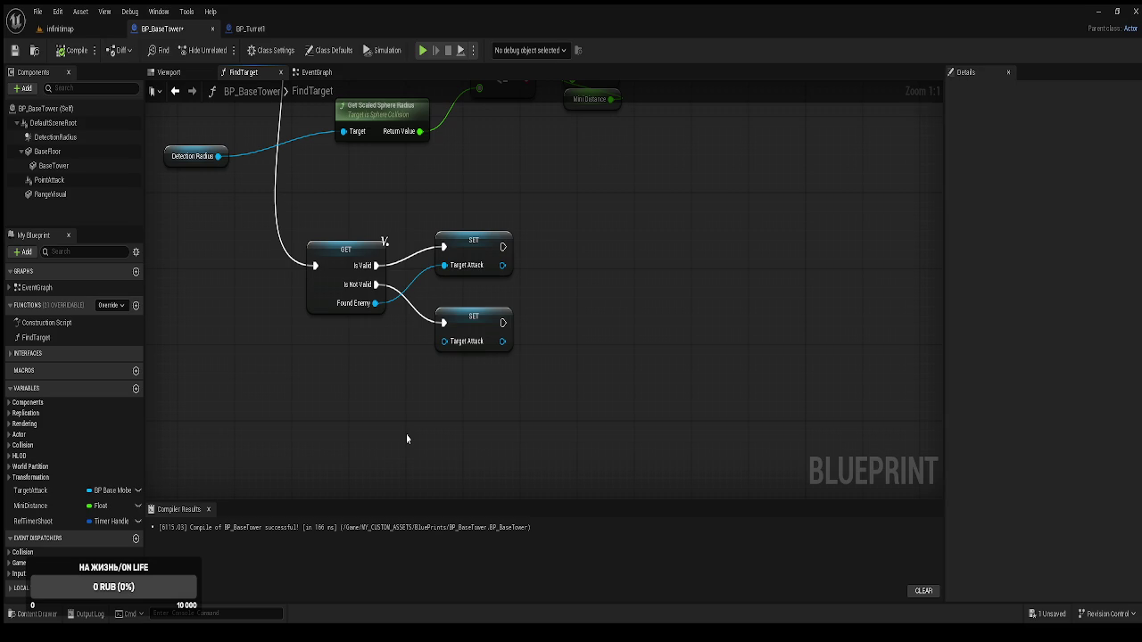
pyautogui.click(208, 509)
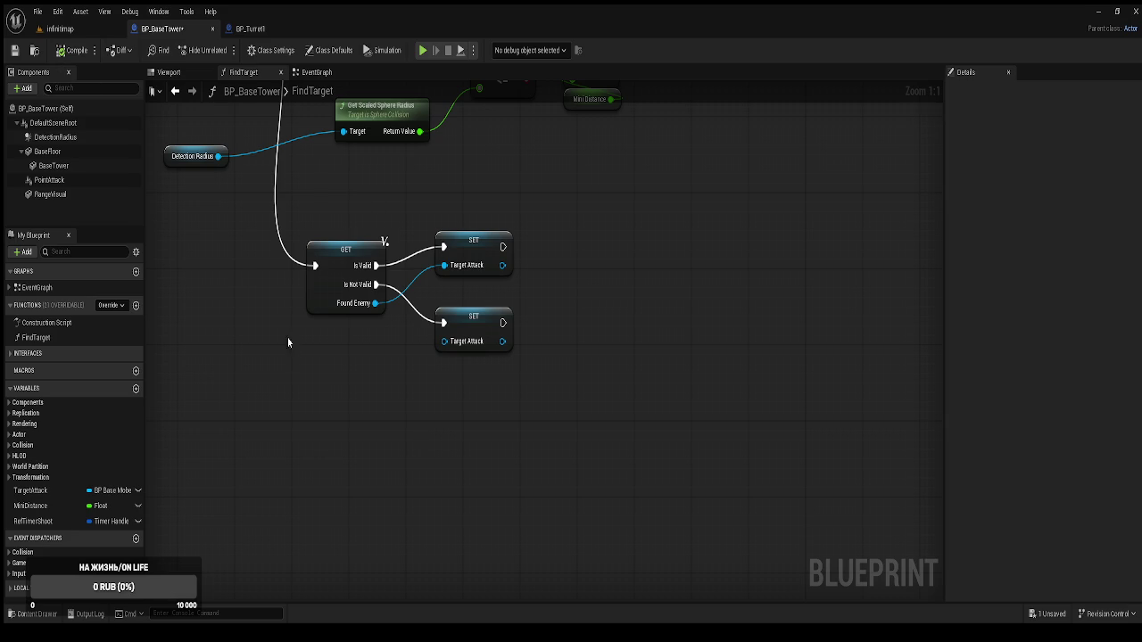
pyautogui.click(37, 522)
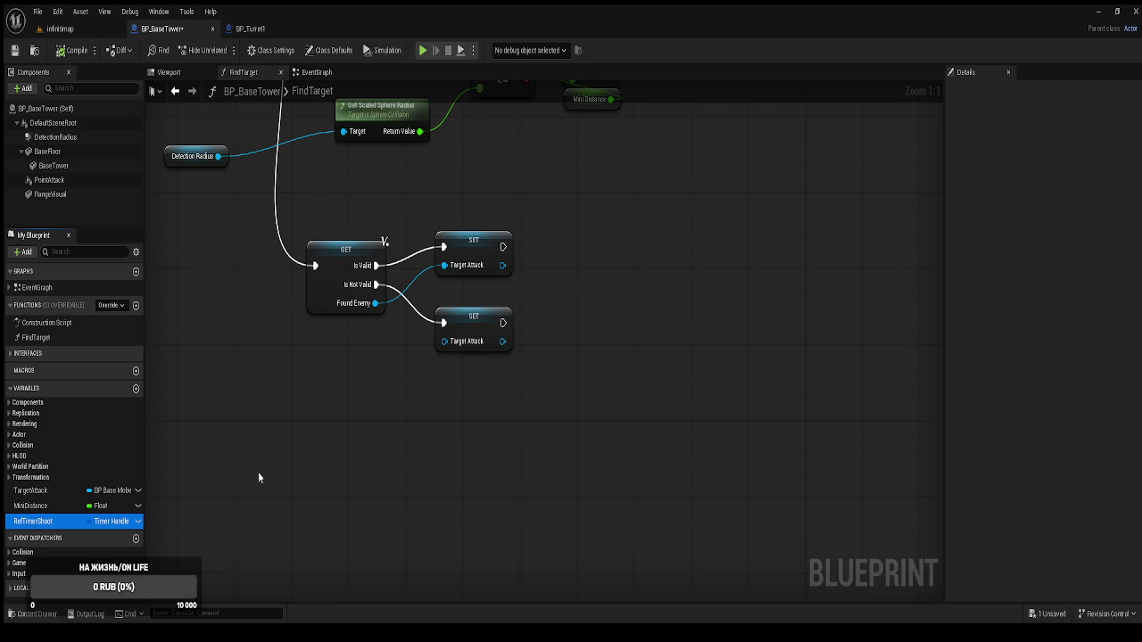
# Place a Ref Timer Shoot getter above the upper SET Target Attack node
pyautogui.moveTo(527, 342)
pyautogui.mouseDown()
pyautogui.moveTo(596, 357)
pyautogui.moveTo(486, 398)
pyautogui.mouseUp()
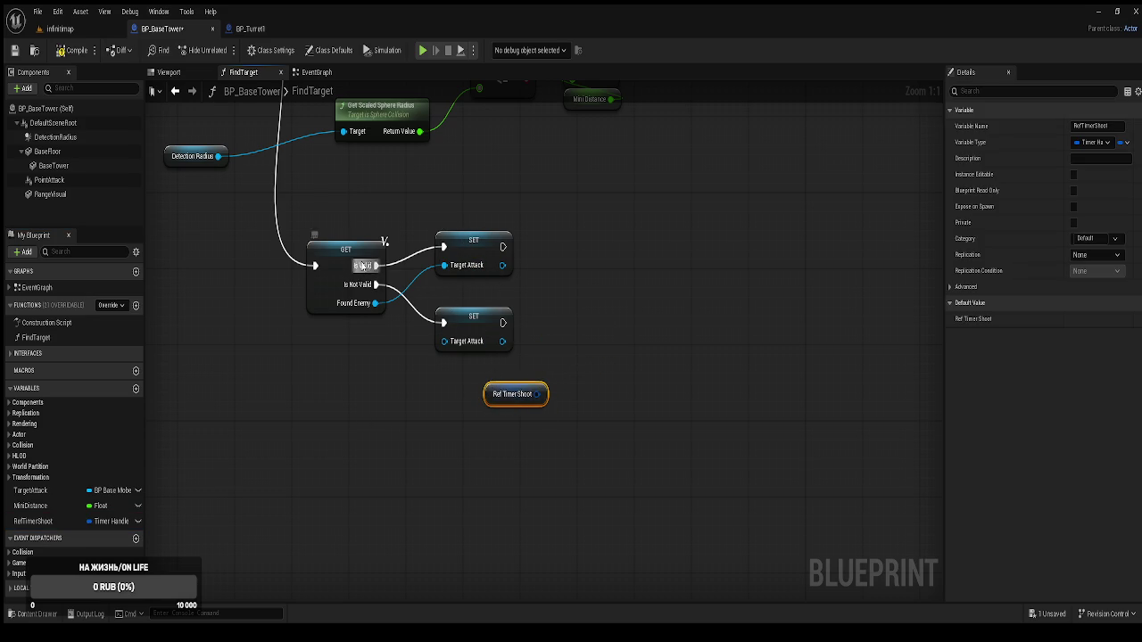
pyautogui.moveTo(490, 397)
pyautogui.mouseDown()
pyautogui.moveTo(515, 274)
pyautogui.moveTo(512, 208)
pyautogui.moveTo(615, 211)
pyautogui.moveTo(626, 259)
pyautogui.moveTo(619, 228)
pyautogui.mouseUp()
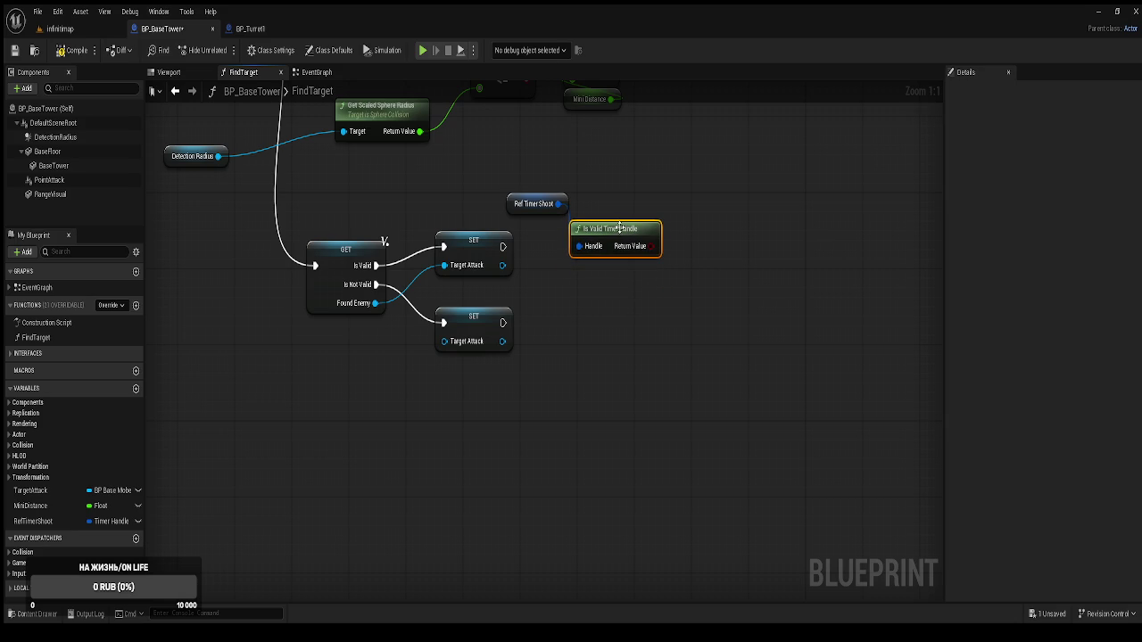
pyautogui.moveTo(538, 286); pyautogui.dragTo(558, 346)
# Shift the getter and Is Valid Timer Handle up-left, then add a Branch to their right
pyautogui.click(490, 423)
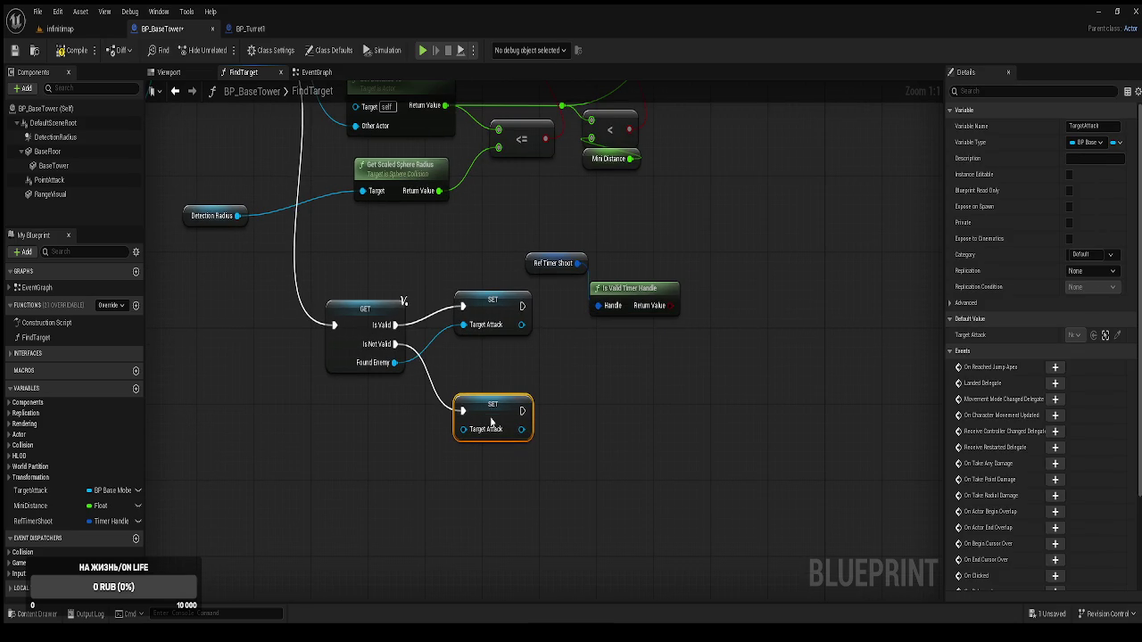
pyautogui.moveTo(532, 236)
pyautogui.mouseDown()
pyautogui.moveTo(607, 303)
pyautogui.moveTo(593, 260)
pyautogui.mouseUp()
pyautogui.keyDown('ctrl'); pyautogui.click(482, 288); pyautogui.keyUp('ctrl')
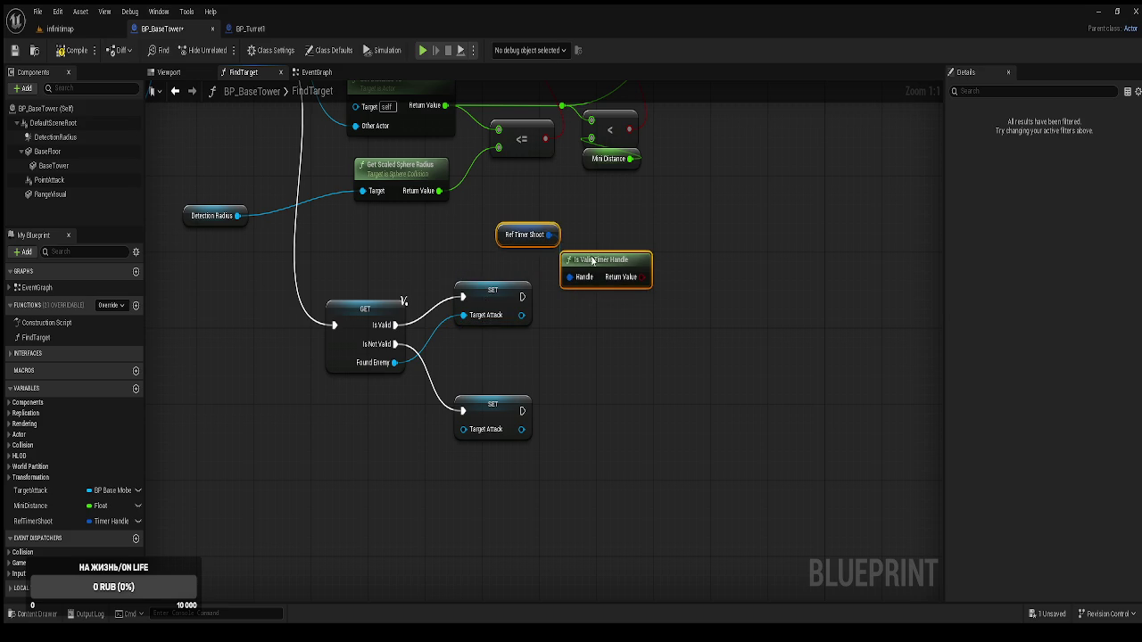
pyautogui.click(647, 317)
pyautogui.click(714, 332)
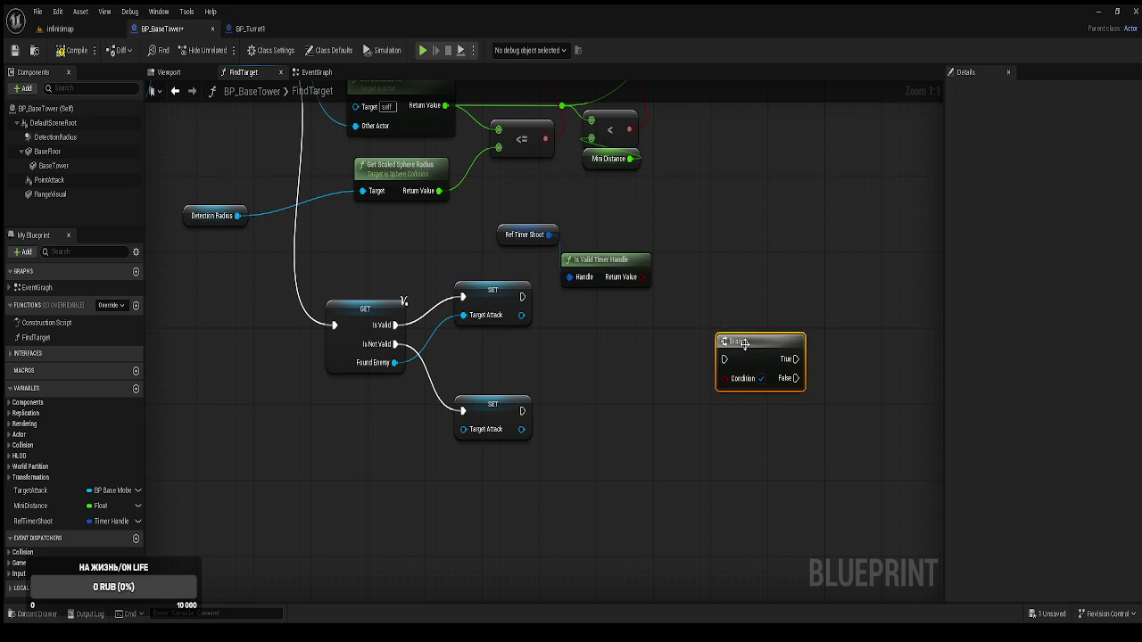
# Wire the upper SET's exec and the handle validity result into the Branch
pyautogui.moveTo(743, 342); pyautogui.dragTo(724, 290)
pyautogui.moveTo(522, 297)
pyautogui.mouseDown()
pyautogui.moveTo(710, 309)
pyautogui.moveTo(724, 279)
pyautogui.mouseUp()
pyautogui.moveTo(643, 277); pyautogui.dragTo(699, 318)
pyautogui.click(478, 343)
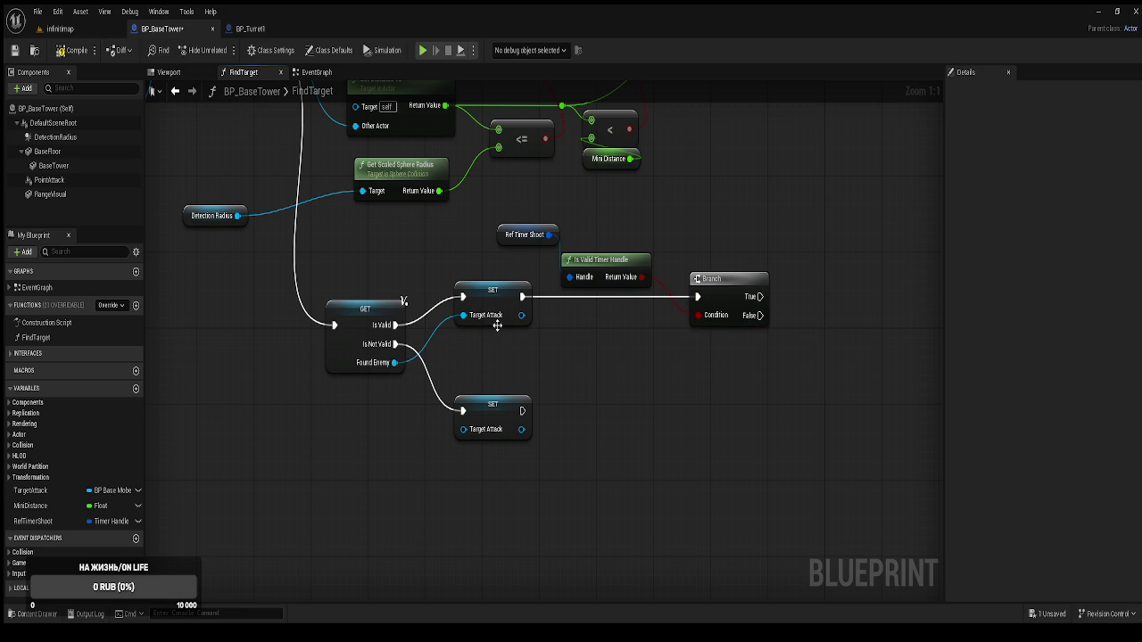
# Feed the Ref Timer Shoot handle into Unpause Timer by Handle and compile
pyautogui.moveTo(568, 328)
pyautogui.mouseDown()
pyautogui.moveTo(512, 311)
pyautogui.moveTo(436, 253)
pyautogui.mouseUp()
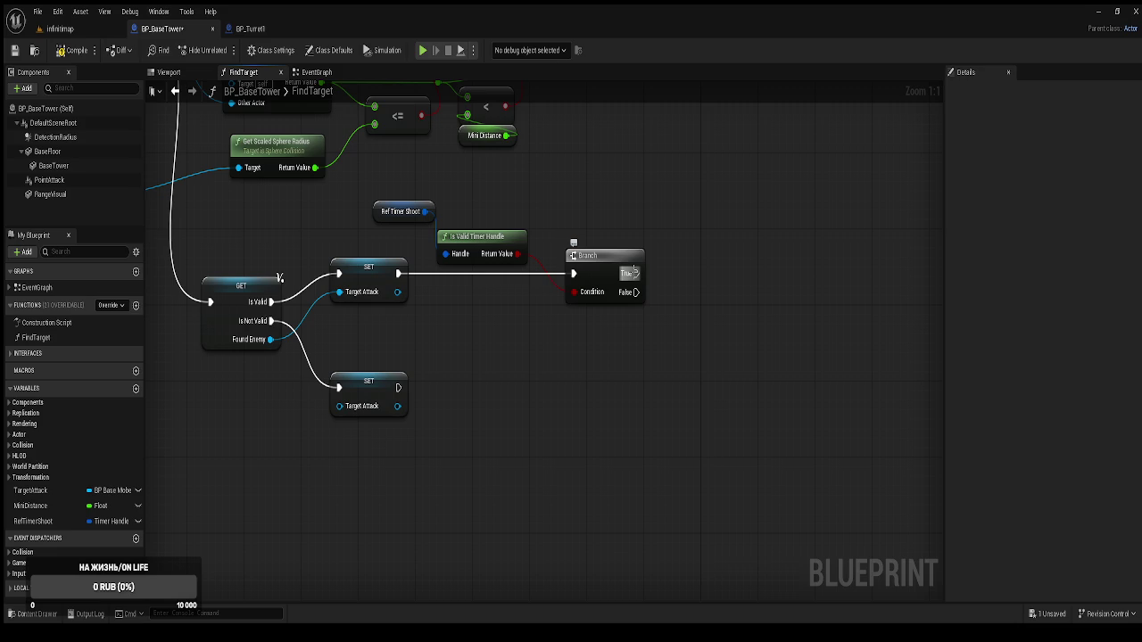
pyautogui.moveTo(424, 212)
pyautogui.mouseDown()
pyautogui.moveTo(576, 205)
pyautogui.moveTo(710, 276)
pyautogui.moveTo(725, 265)
pyautogui.moveTo(694, 264)
pyautogui.moveTo(719, 248)
pyautogui.mouseUp()
pyautogui.click(59, 51)
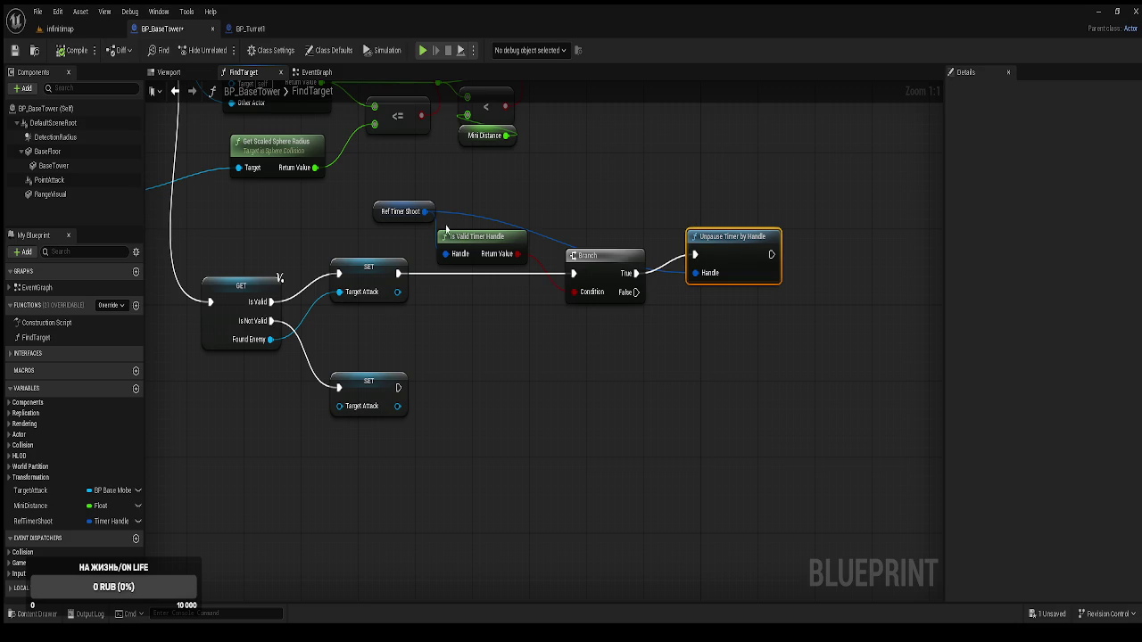
# Start a new wire from the Ref Timer Shoot output pin
pyautogui.moveTo(425, 211); pyautogui.dragTo(528, 193)
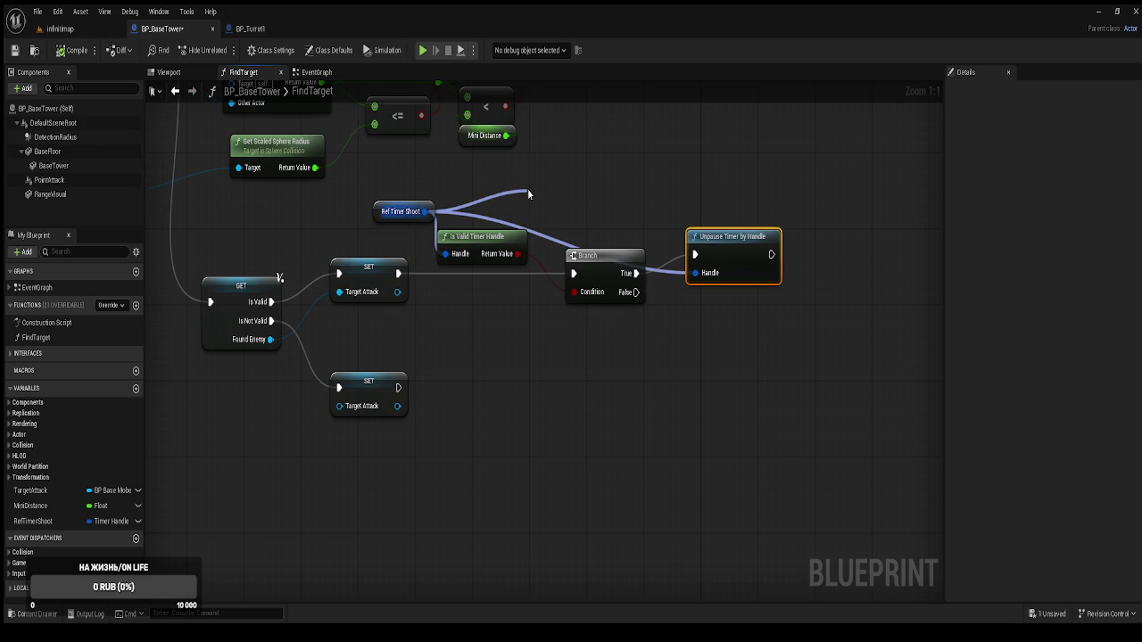
# Add Is Timer Active by Handle from Ref Timer Shoot and arrange it beside Is Valid Timer Handle
pyautogui.moveTo(528, 194); pyautogui.dragTo(495, 194)
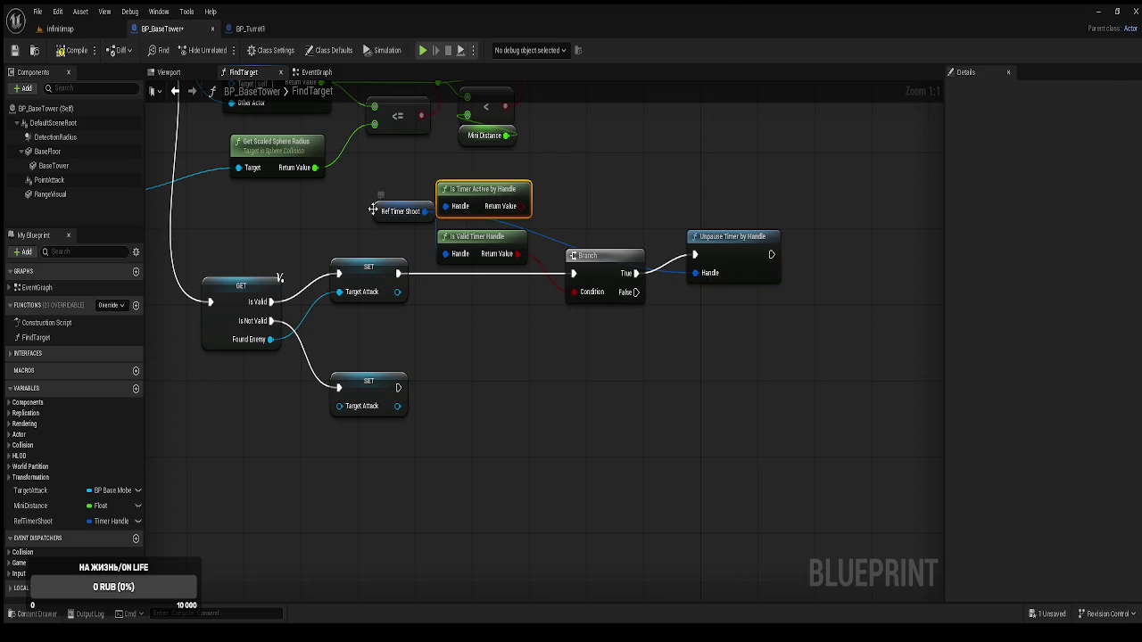
pyautogui.moveTo(373, 209); pyautogui.dragTo(344, 211)
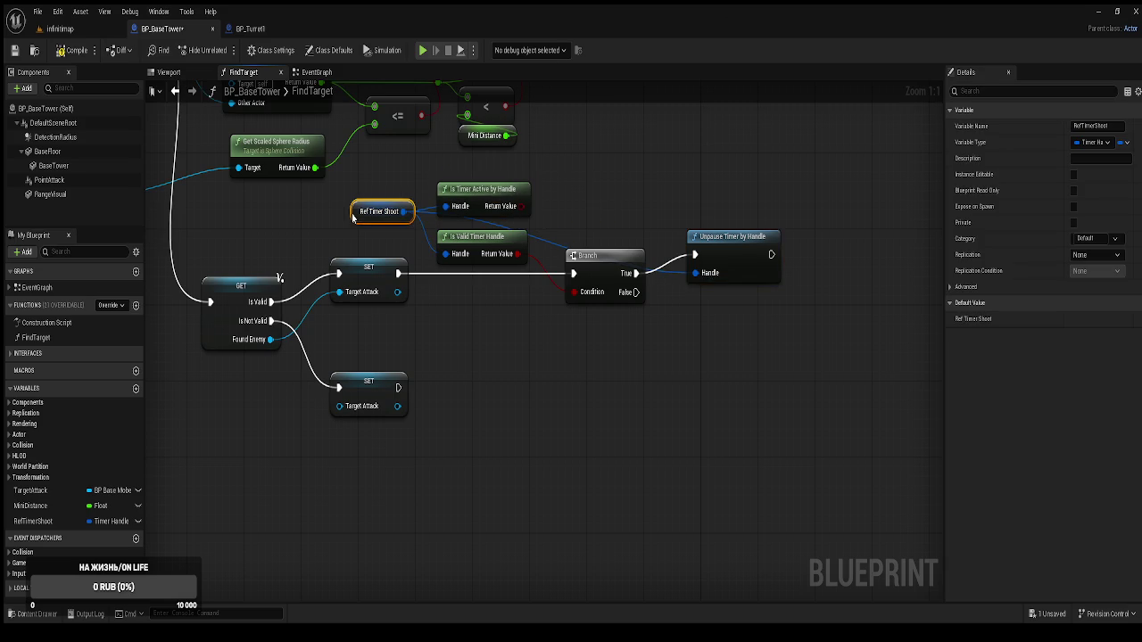
pyautogui.click(498, 239)
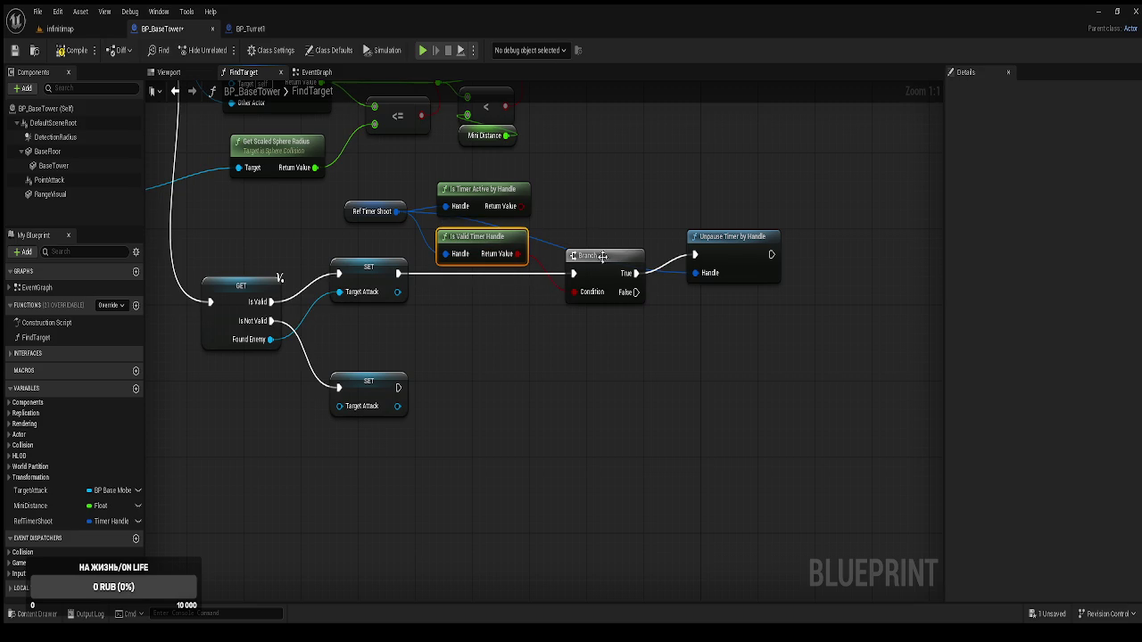
pyautogui.moveTo(499, 197)
pyautogui.mouseDown()
pyautogui.moveTo(695, 186)
pyautogui.moveTo(654, 185)
pyautogui.mouseUp()
pyautogui.moveTo(470, 235); pyautogui.dragTo(448, 239)
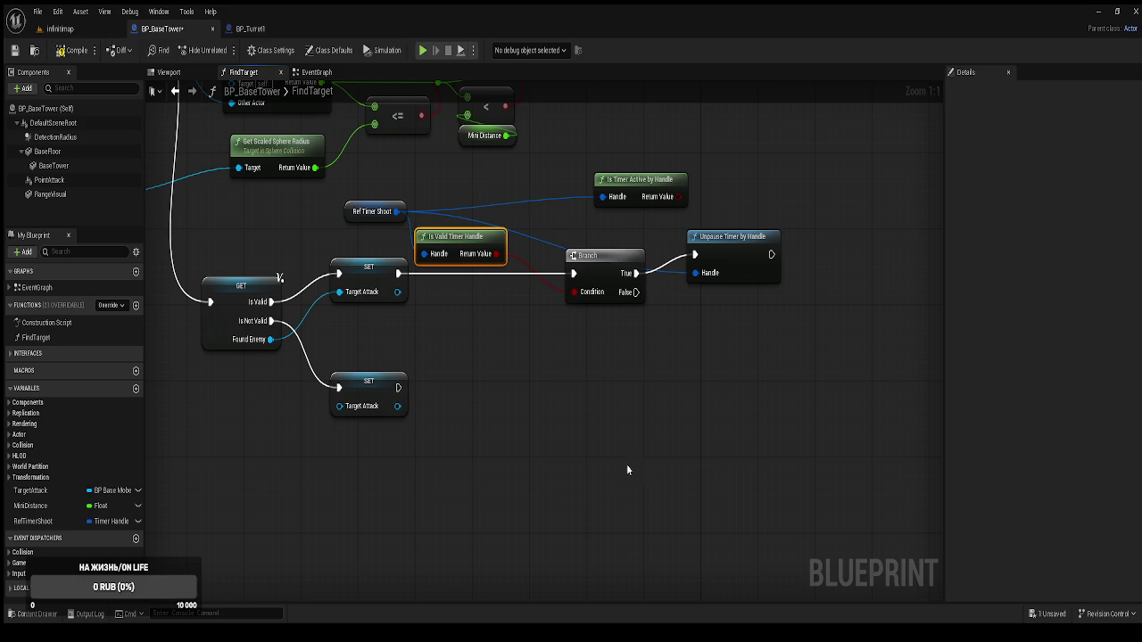
# Nudge Is Valid Timer Handle and Unpause Timer by Handle, and put Is Timer Active by Handle below the former
pyautogui.moveTo(626, 464); pyautogui.dragTo(642, 543)
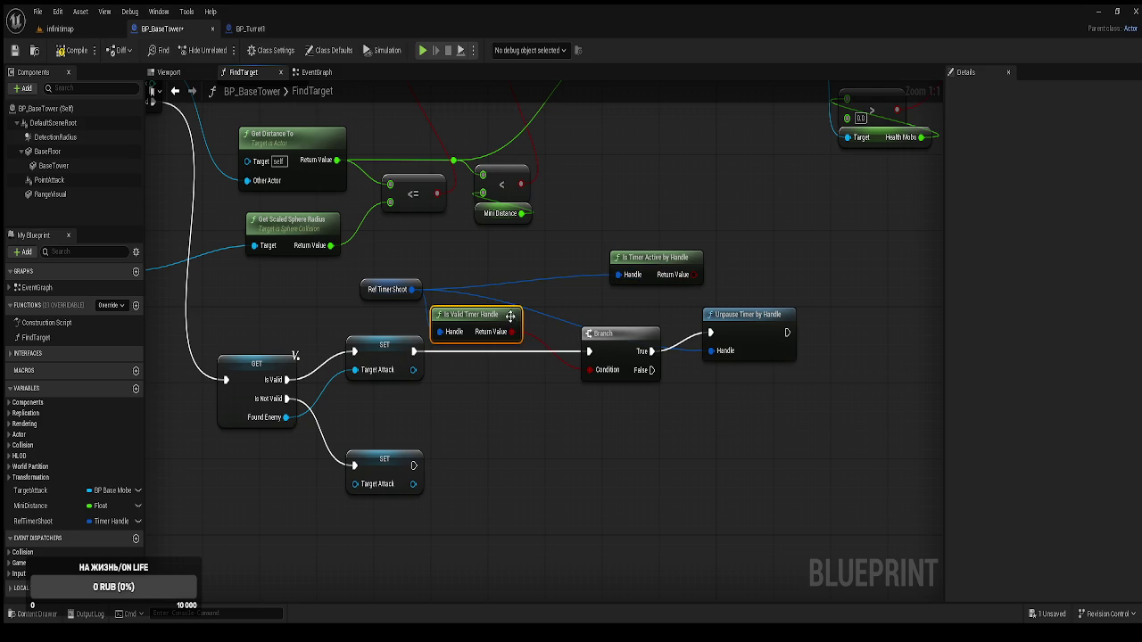
pyautogui.moveTo(479, 312); pyautogui.dragTo(493, 303)
pyautogui.moveTo(756, 315); pyautogui.dragTo(790, 304)
pyautogui.moveTo(651, 268)
pyautogui.mouseDown()
pyautogui.moveTo(523, 362)
pyautogui.moveTo(486, 363)
pyautogui.mouseUp()
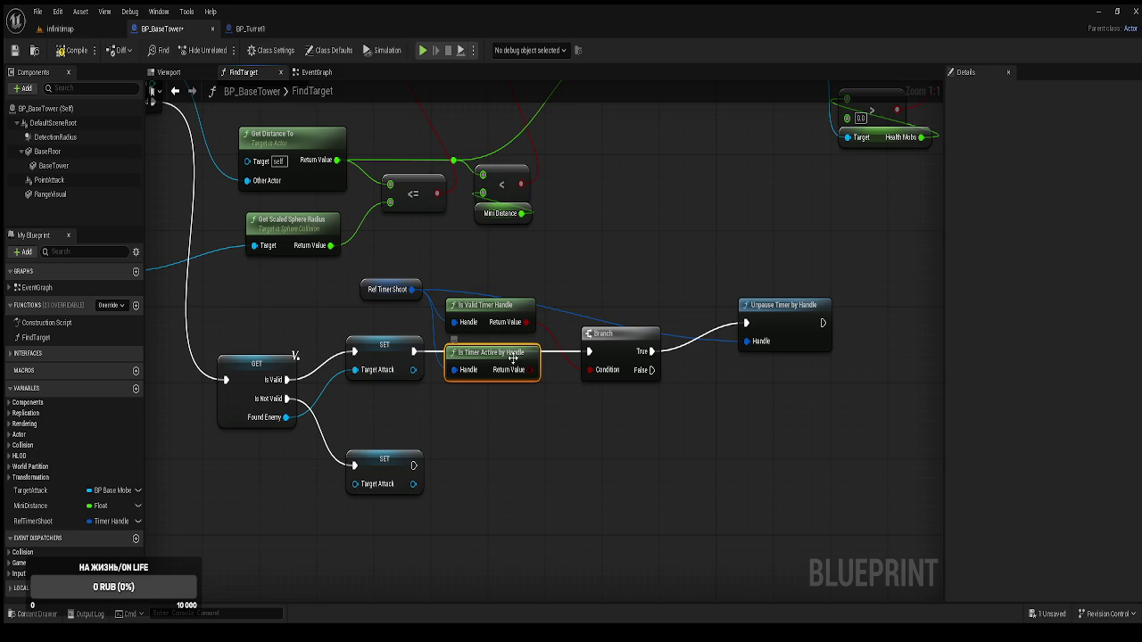
# Detach Is Valid Timer Handle from the Branch condition and move Is Timer Active and Unpause aside
pyautogui.click(489, 307)
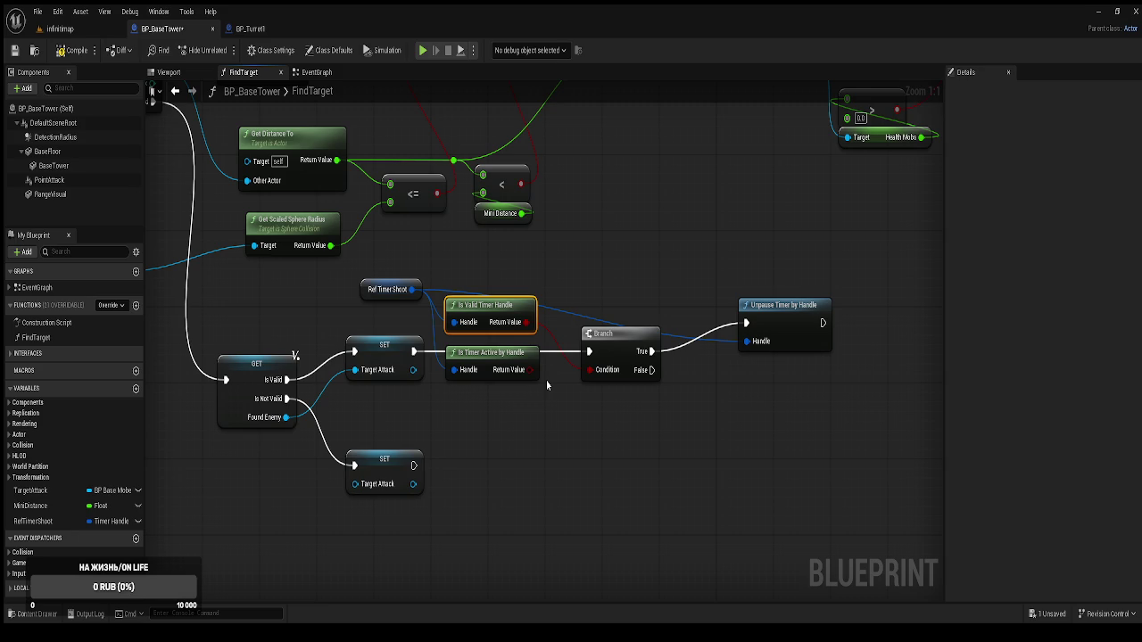
pyautogui.moveTo(492, 353)
pyautogui.mouseDown()
pyautogui.moveTo(520, 369)
pyautogui.moveTo(522, 391)
pyautogui.mouseUp()
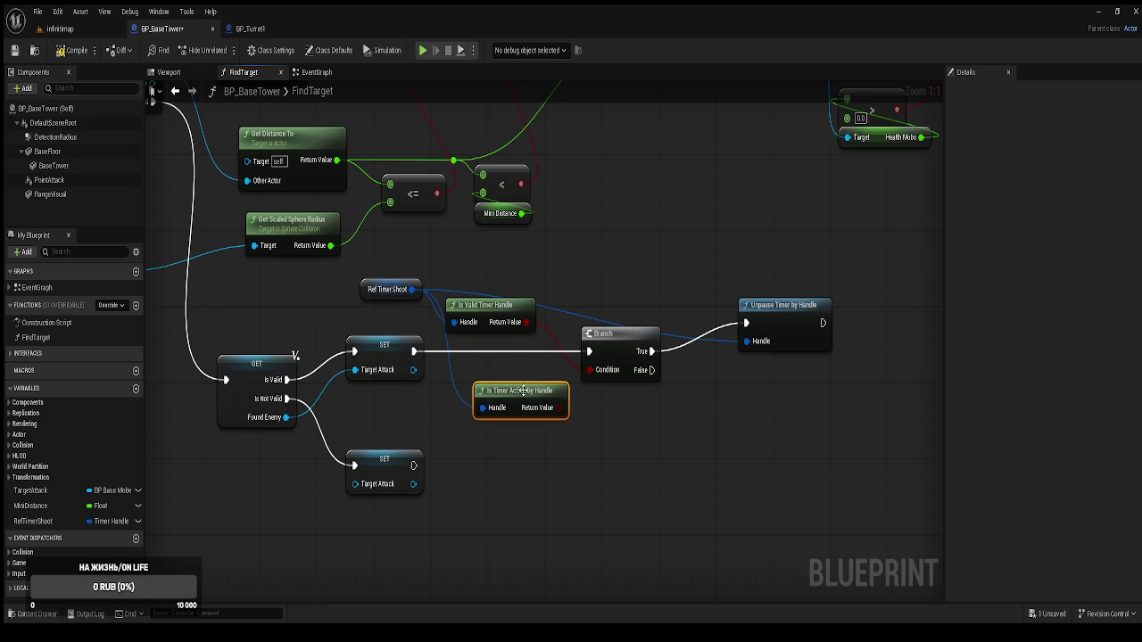
pyautogui.keyDown('alt'); pyautogui.click(522, 323); pyautogui.keyUp('alt')
pyautogui.moveTo(505, 307)
pyautogui.mouseDown()
pyautogui.moveTo(609, 236)
pyautogui.moveTo(612, 249)
pyautogui.mouseUp()
pyautogui.moveTo(523, 407); pyautogui.dragTo(501, 325)
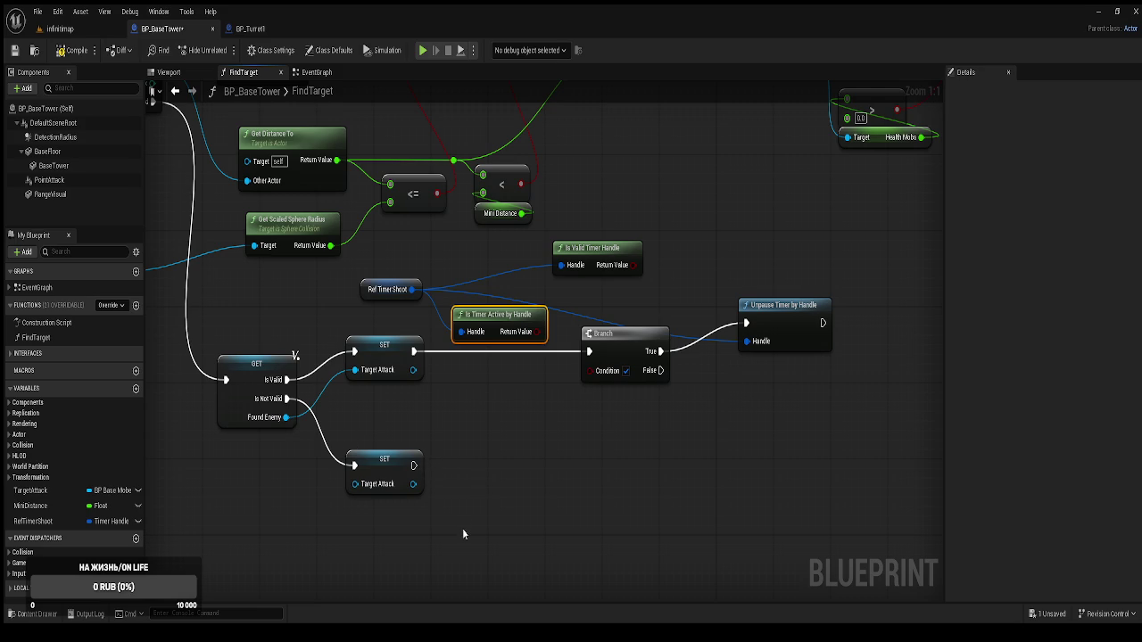
pyautogui.moveTo(791, 334)
pyautogui.mouseDown()
pyautogui.moveTo(732, 379)
pyautogui.moveTo(774, 354)
pyautogui.moveTo(783, 302)
pyautogui.mouseUp()
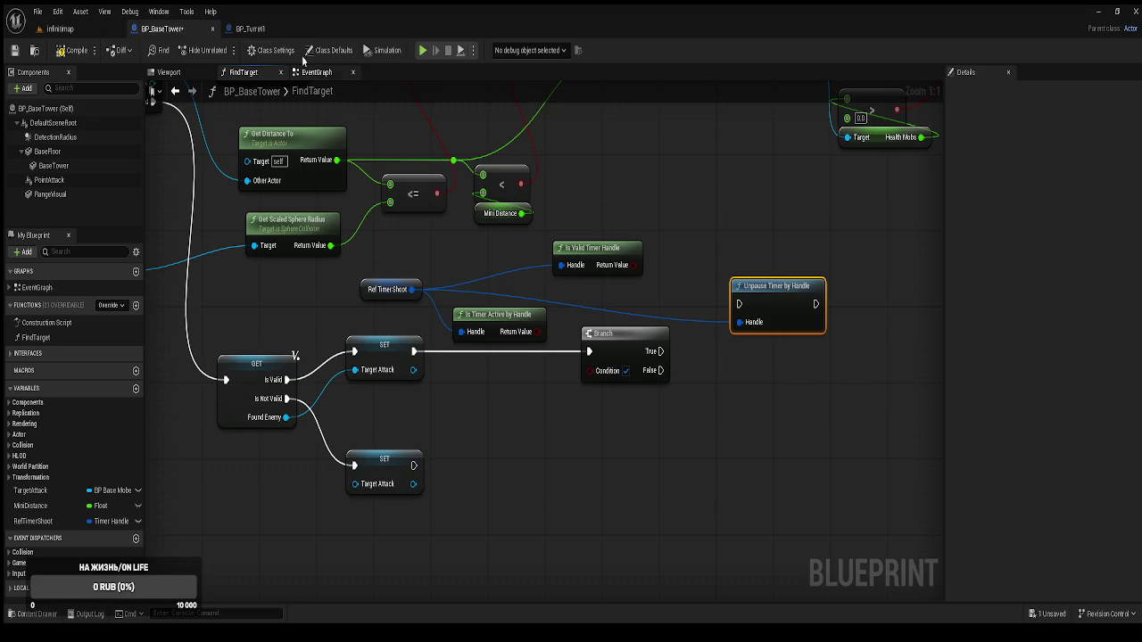
# Check the pause-timer logic in BP_Turret1's ShootLogic graph before going back to BP_BaseTower
pyautogui.click(269, 30)
pyautogui.moveTo(590, 238)
pyautogui.mouseDown()
pyautogui.moveTo(438, 219)
pyautogui.moveTo(522, 267)
pyautogui.moveTo(528, 283)
pyautogui.mouseUp()
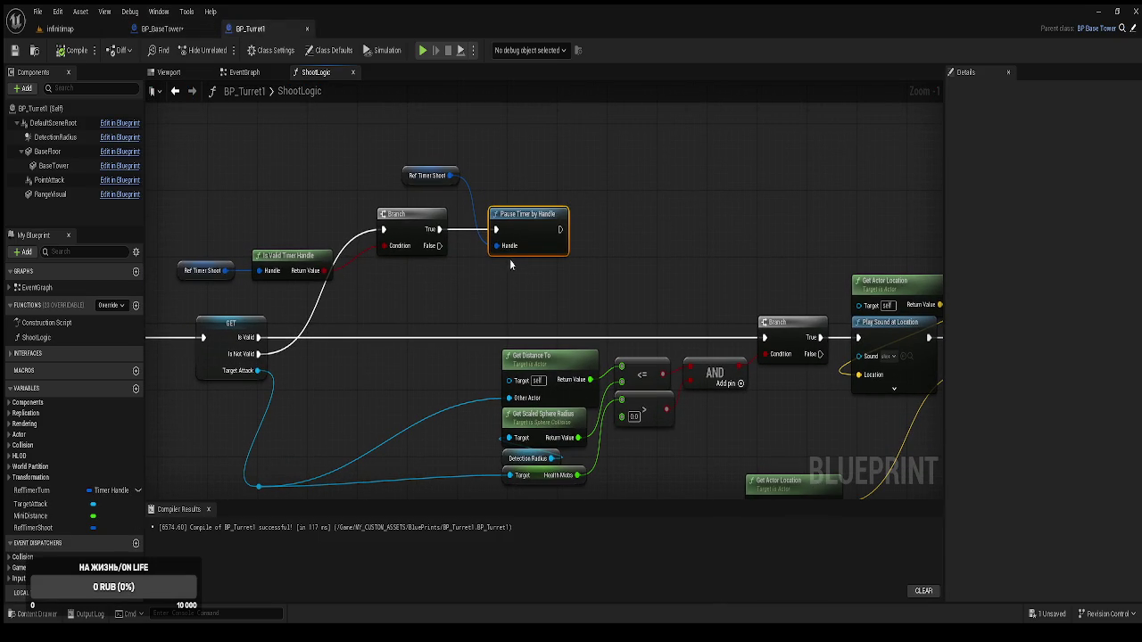
pyautogui.moveTo(450, 297); pyautogui.dragTo(516, 292)
pyautogui.moveTo(351, 349); pyautogui.dragTo(414, 346)
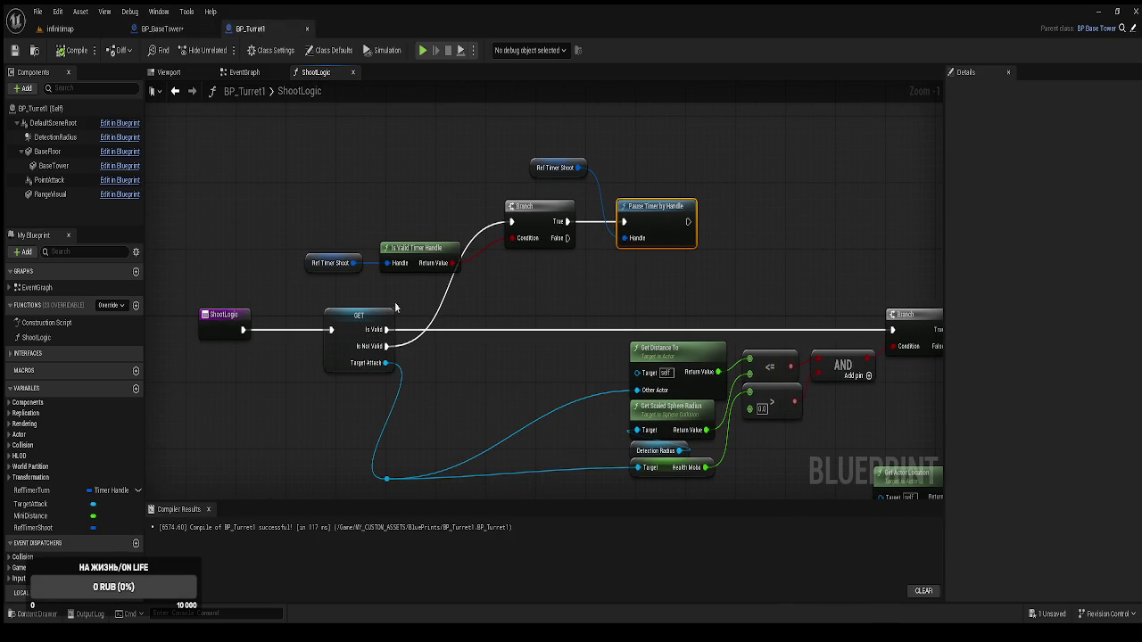
pyautogui.click(187, 32)
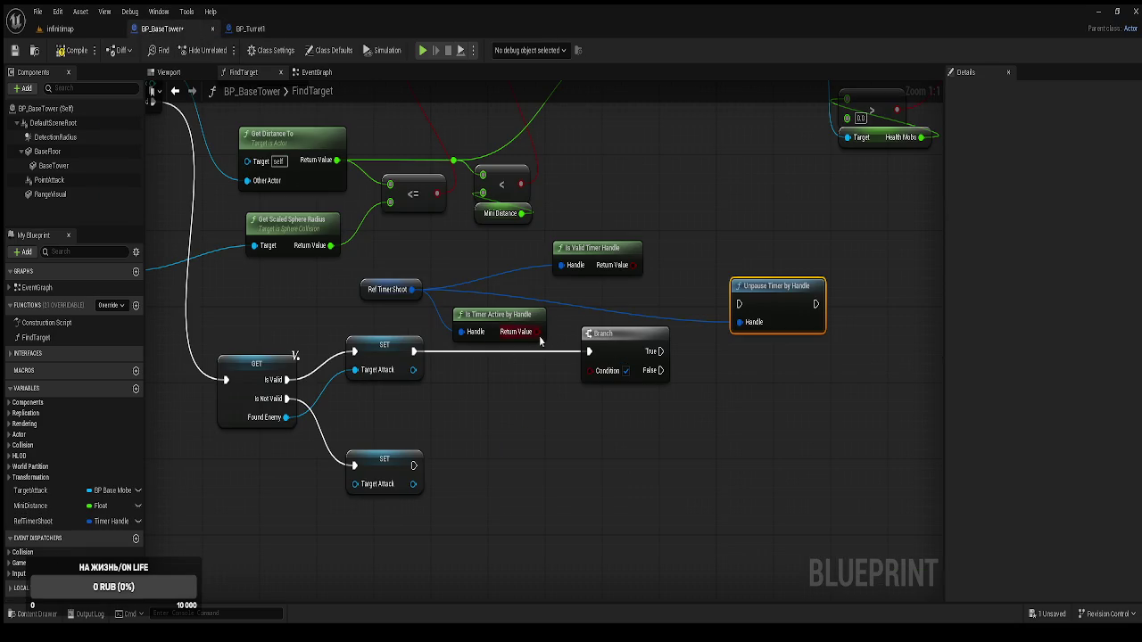
# Move Is Timer Active by Handle up-right, Is Valid Timer Handle down-left, and reconnect Branch True to Unpause
pyautogui.moveTo(509, 314)
pyautogui.mouseDown()
pyautogui.moveTo(607, 189)
pyautogui.moveTo(636, 199)
pyautogui.mouseUp()
pyautogui.moveTo(589, 263)
pyautogui.mouseDown()
pyautogui.moveTo(489, 311)
pyautogui.moveTo(482, 330)
pyautogui.moveTo(539, 339)
pyautogui.moveTo(596, 369)
pyautogui.moveTo(590, 354)
pyautogui.moveTo(412, 360)
pyautogui.moveTo(560, 310)
pyautogui.mouseUp()
pyautogui.moveTo(530, 397); pyautogui.dragTo(600, 365)
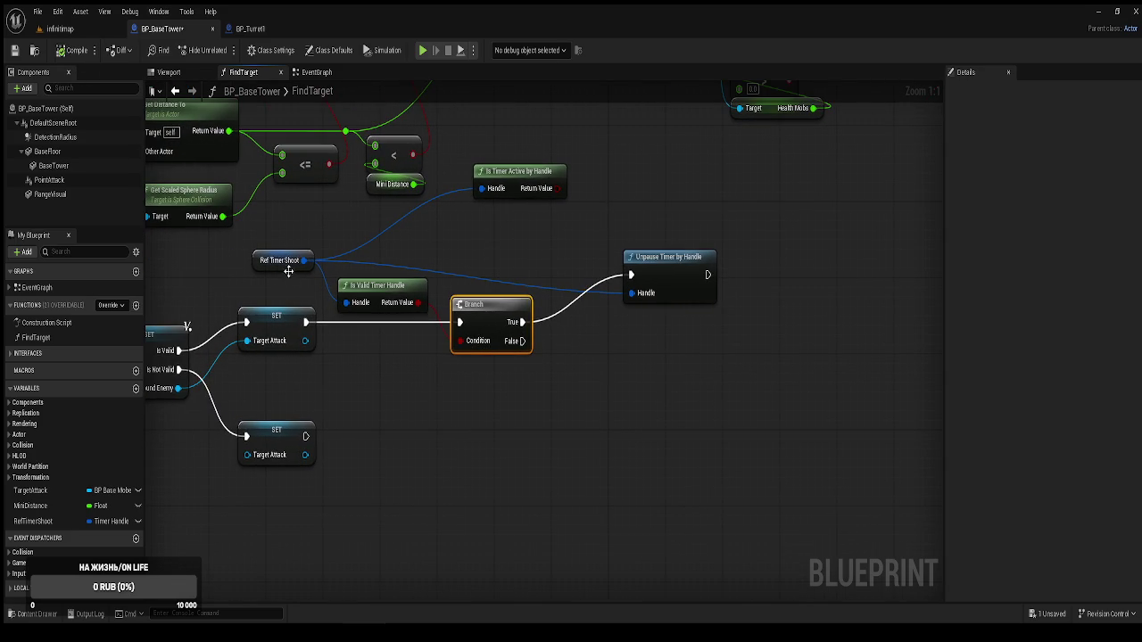
pyautogui.moveTo(288, 271); pyautogui.dragTo(389, 225)
pyautogui.moveTo(389, 290); pyautogui.dragTo(410, 309)
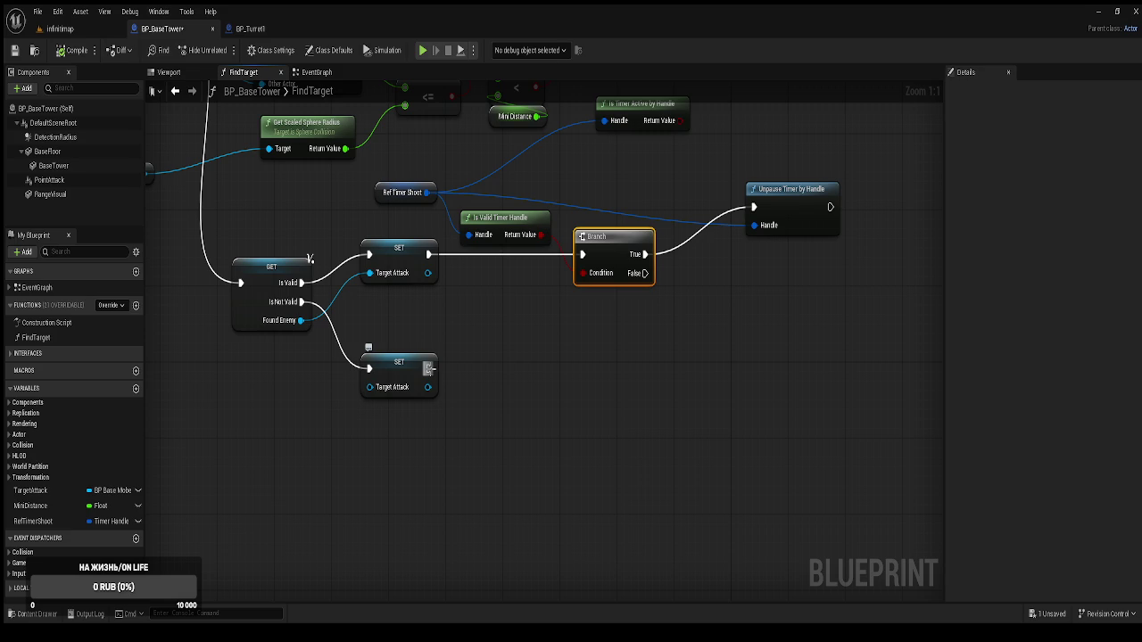
pyautogui.scroll(-2, 428, 368)
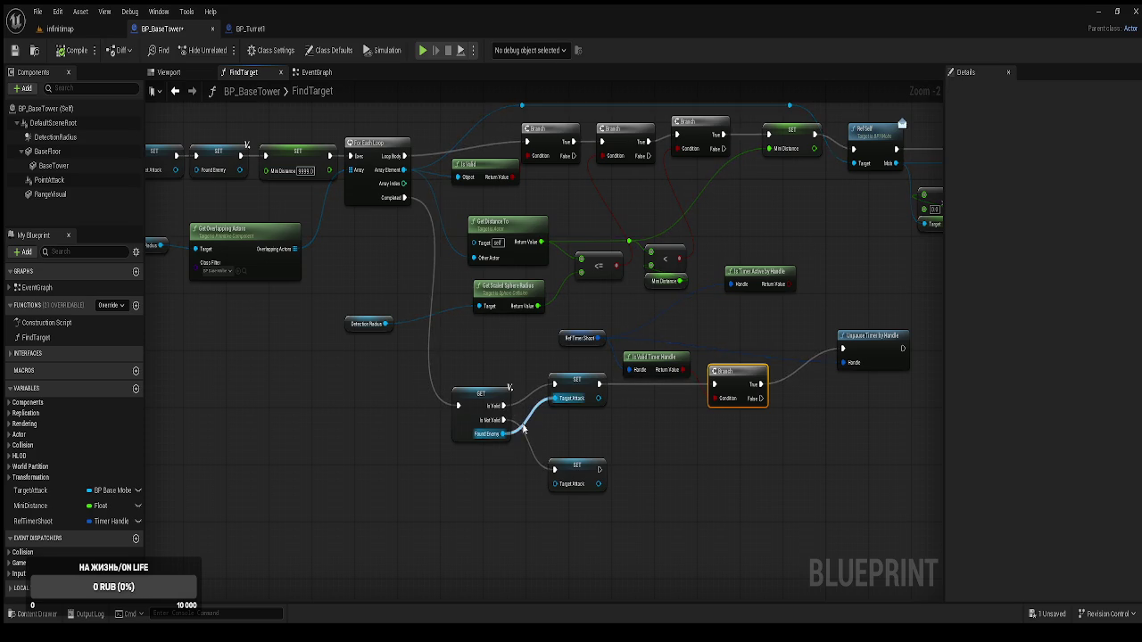
pyautogui.scroll(1, 527, 429)
pyautogui.moveTo(591, 442); pyautogui.dragTo(531, 420)
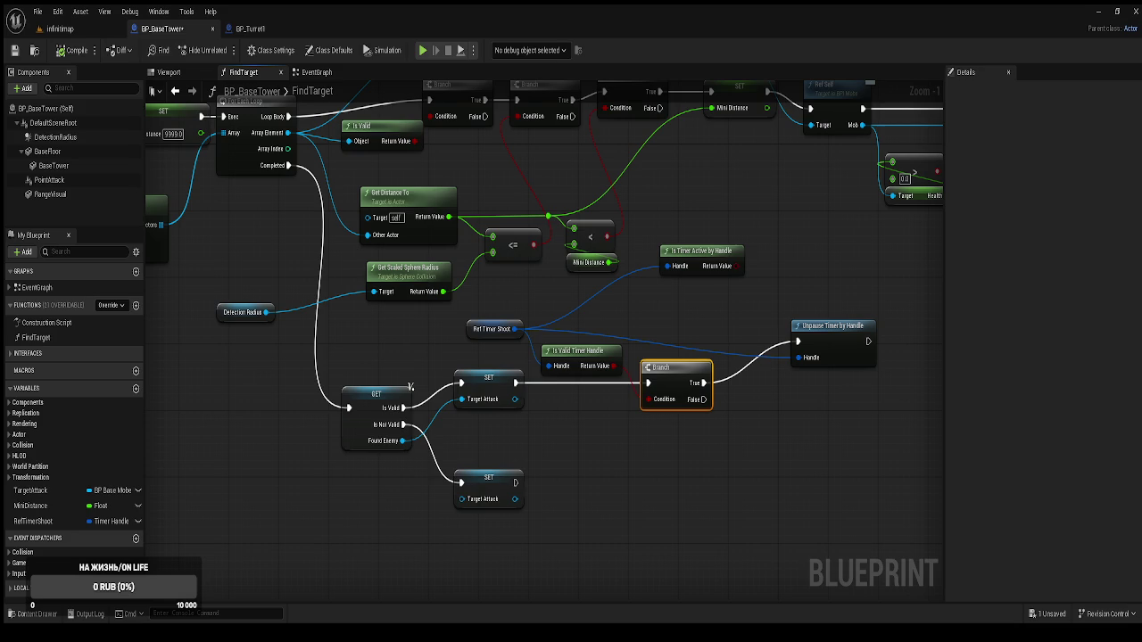
pyautogui.moveTo(872, 381)
pyautogui.mouseDown()
pyautogui.moveTo(823, 332)
pyautogui.moveTo(805, 355)
pyautogui.mouseUp()
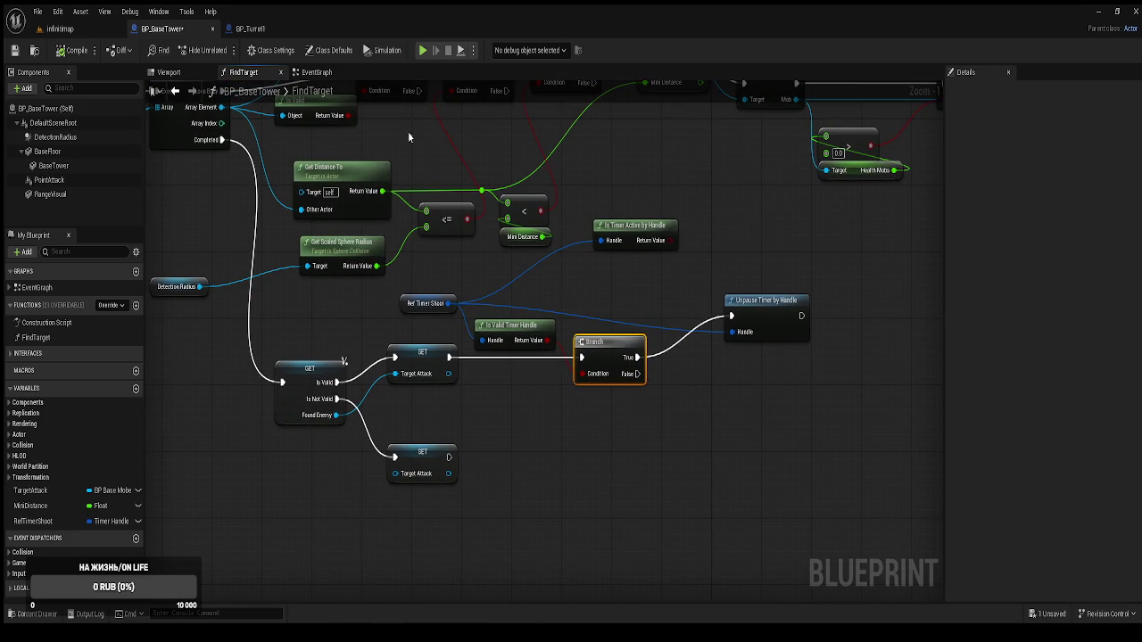
pyautogui.click(254, 29)
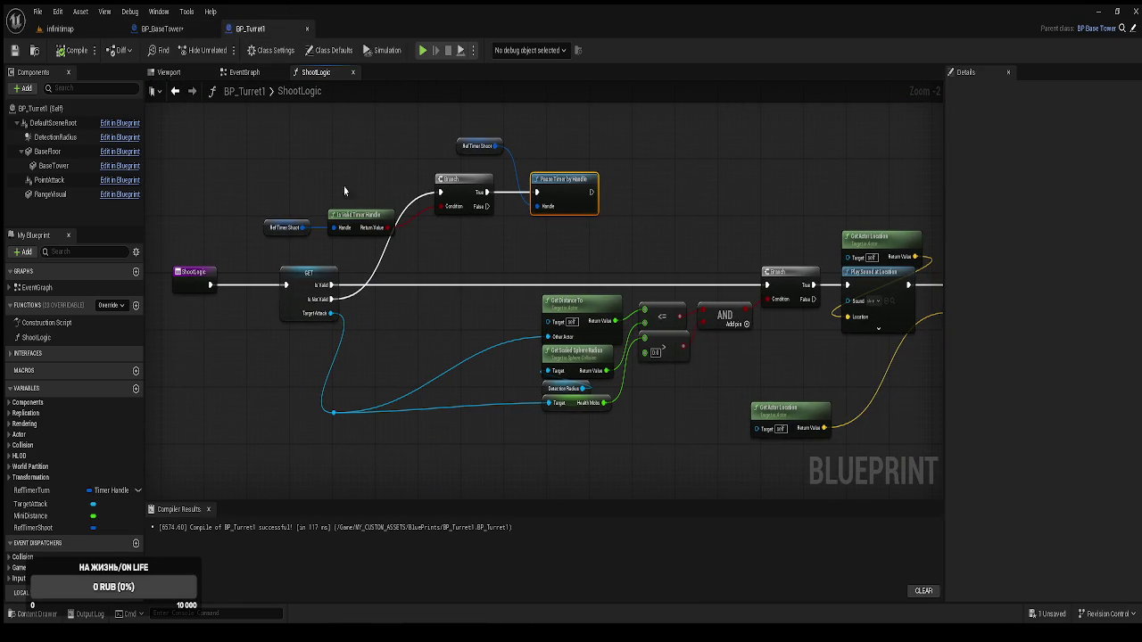
pyautogui.scroll(-1, 579, 267)
pyautogui.scroll(-1, 413, 266)
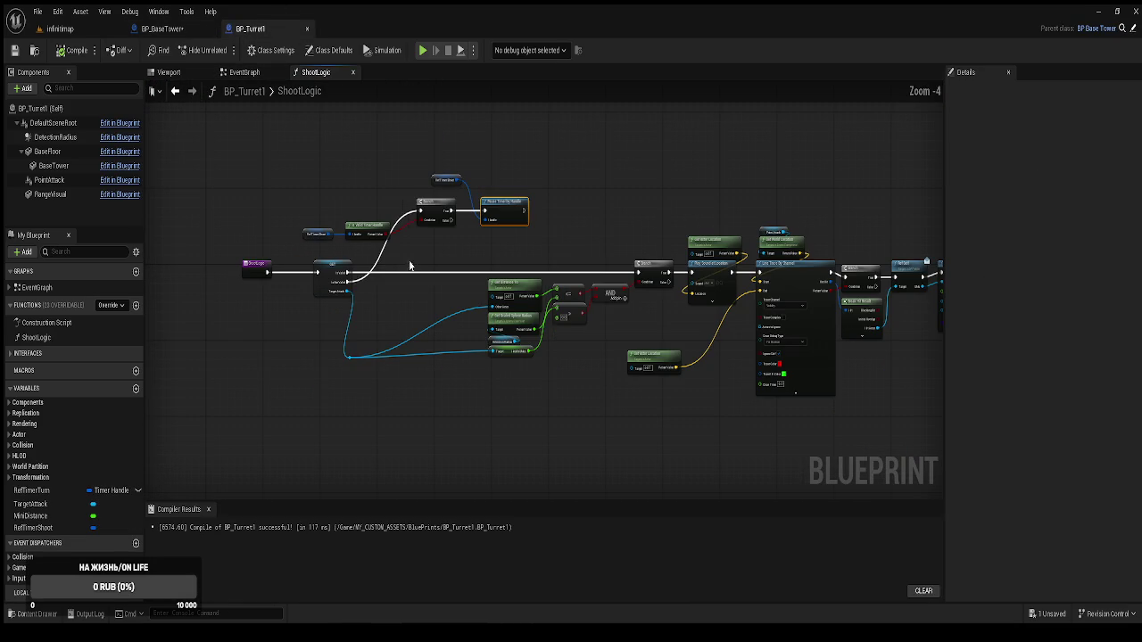
pyautogui.click(257, 81)
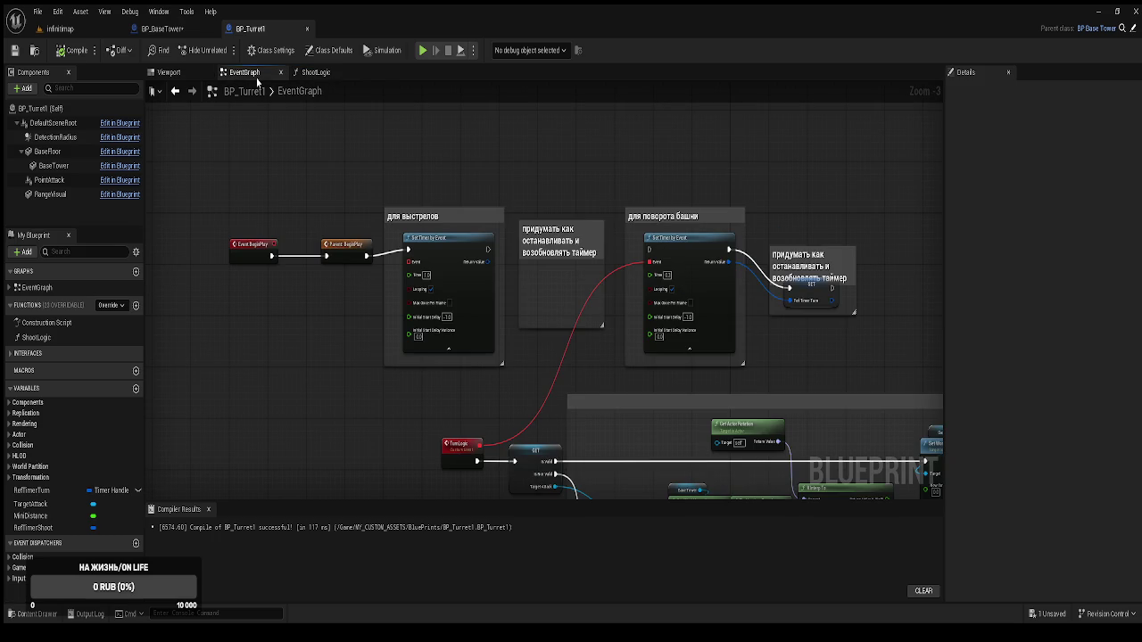
pyautogui.click(330, 77)
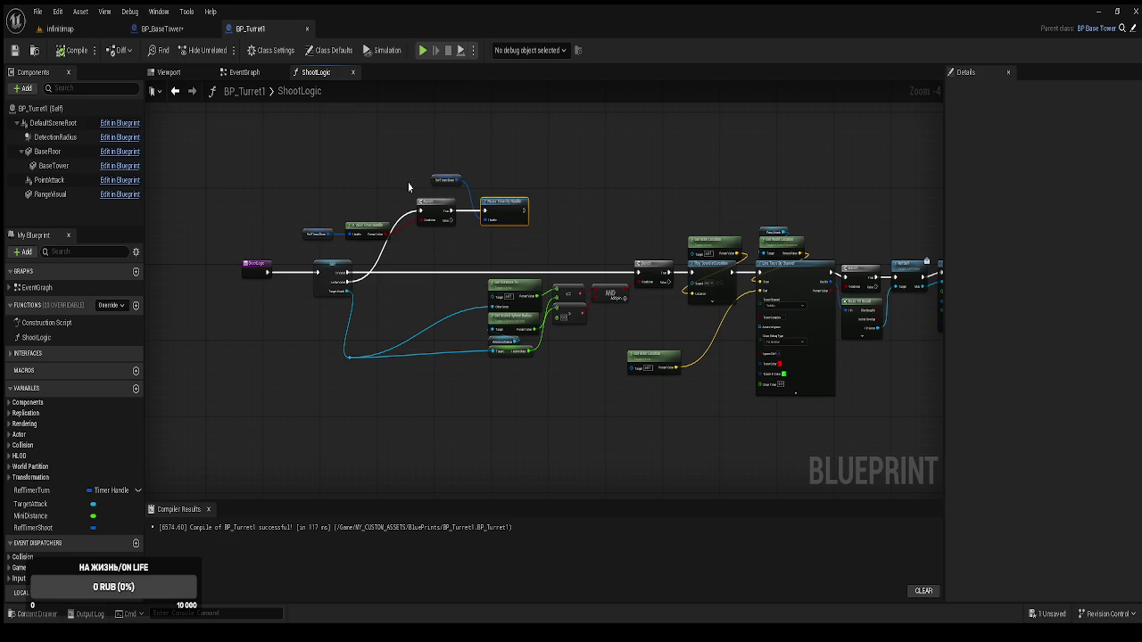
pyautogui.click(178, 28)
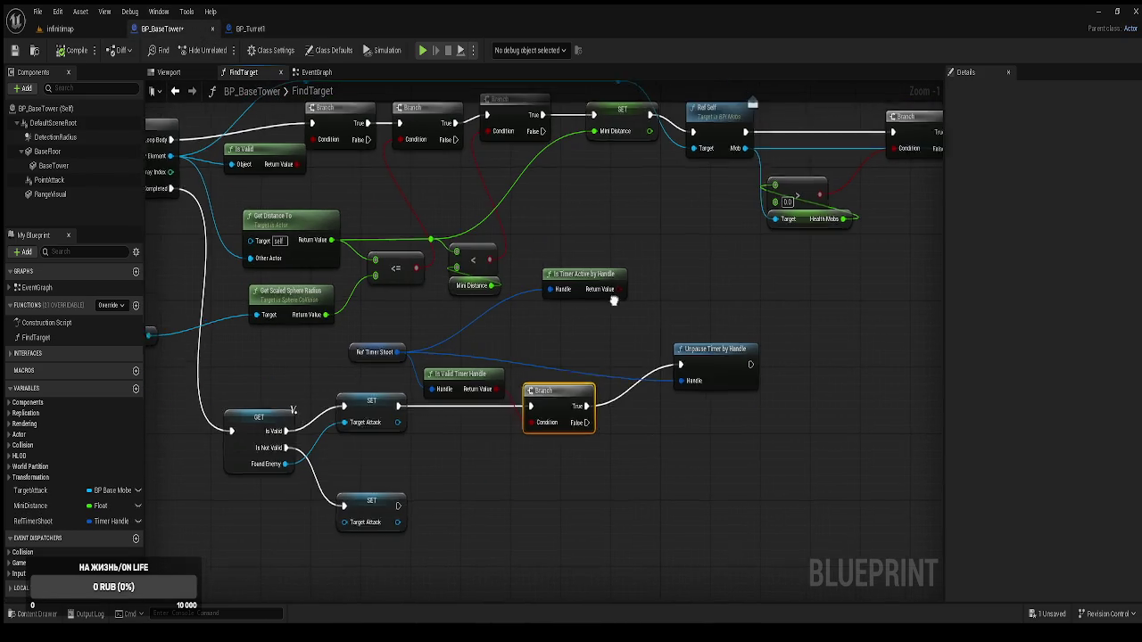
# Select BP_BaseTower's Set Timer by Function Name and SET RefTimerShoot nodes and inspect the SET node
pyautogui.click(315, 72)
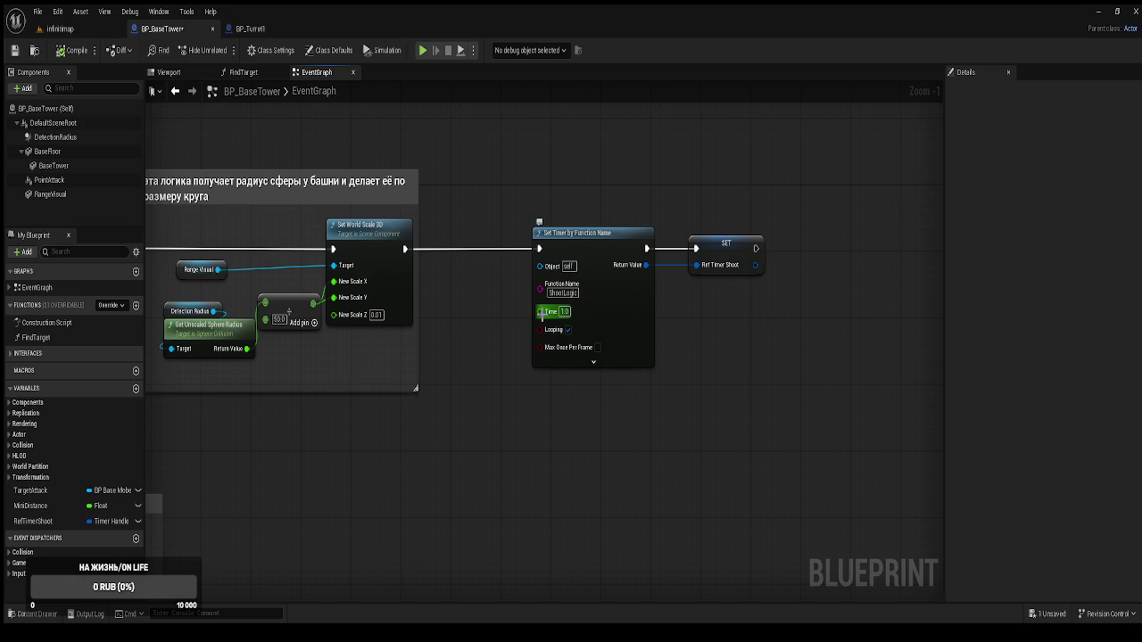
pyautogui.moveTo(523, 310); pyautogui.dragTo(530, 300)
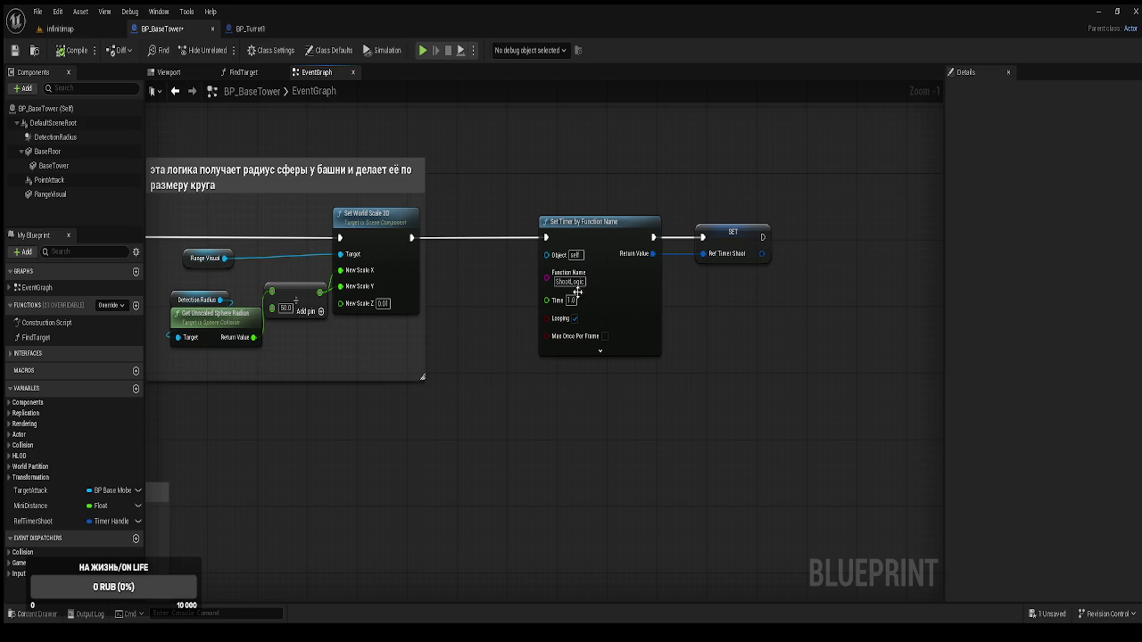
pyautogui.moveTo(529, 142); pyautogui.dragTo(716, 390)
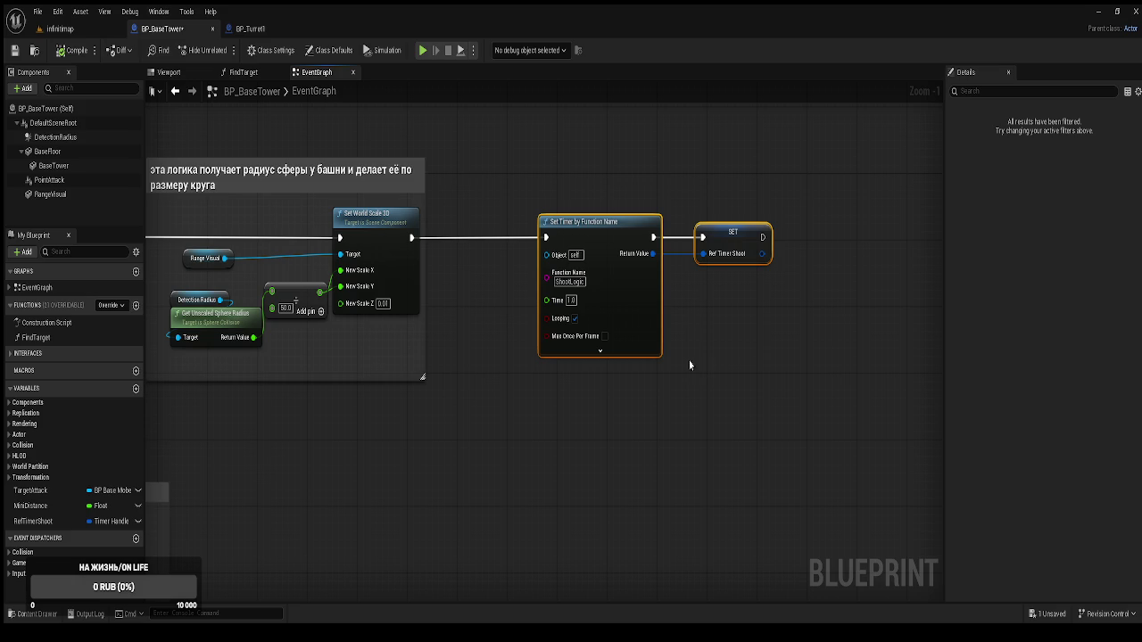
pyautogui.click(719, 228)
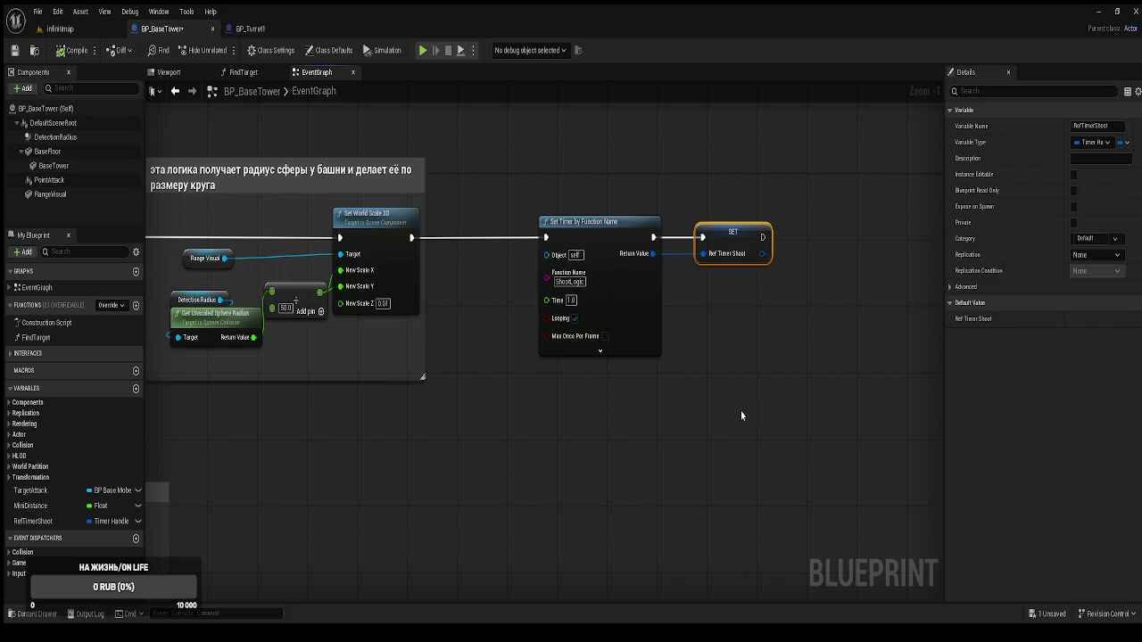
# Inspect BP_Turret1's EventGraph timer setup and the RefTimerShoot variable
pyautogui.click(250, 29)
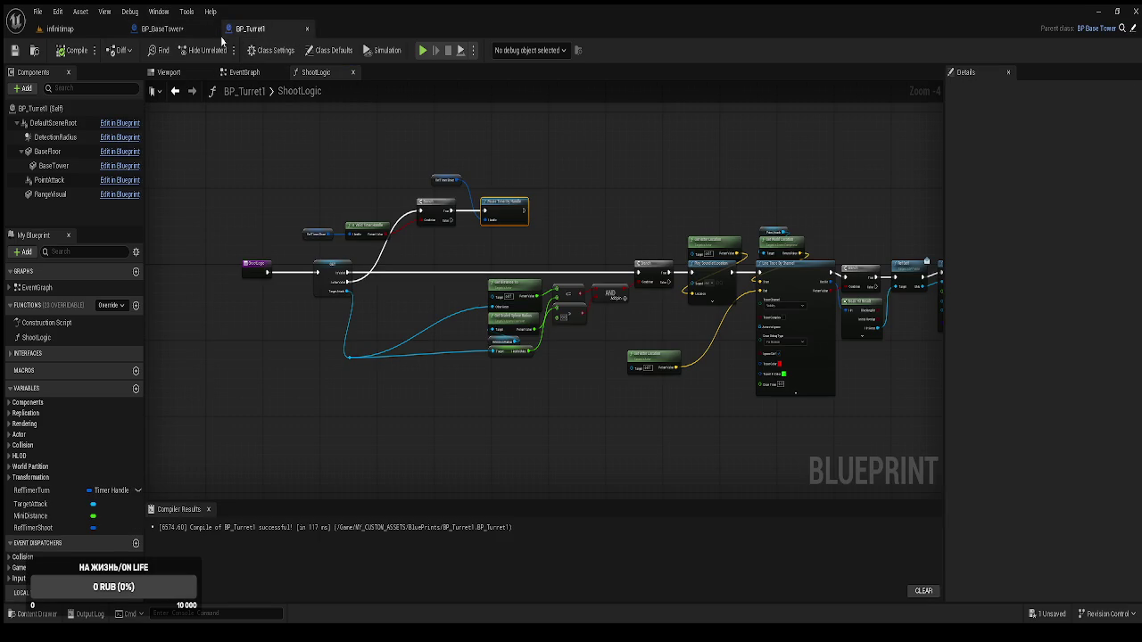
pyautogui.click(243, 71)
pyautogui.moveTo(572, 342)
pyautogui.mouseDown()
pyautogui.moveTo(496, 273)
pyautogui.moveTo(577, 306)
pyautogui.mouseUp()
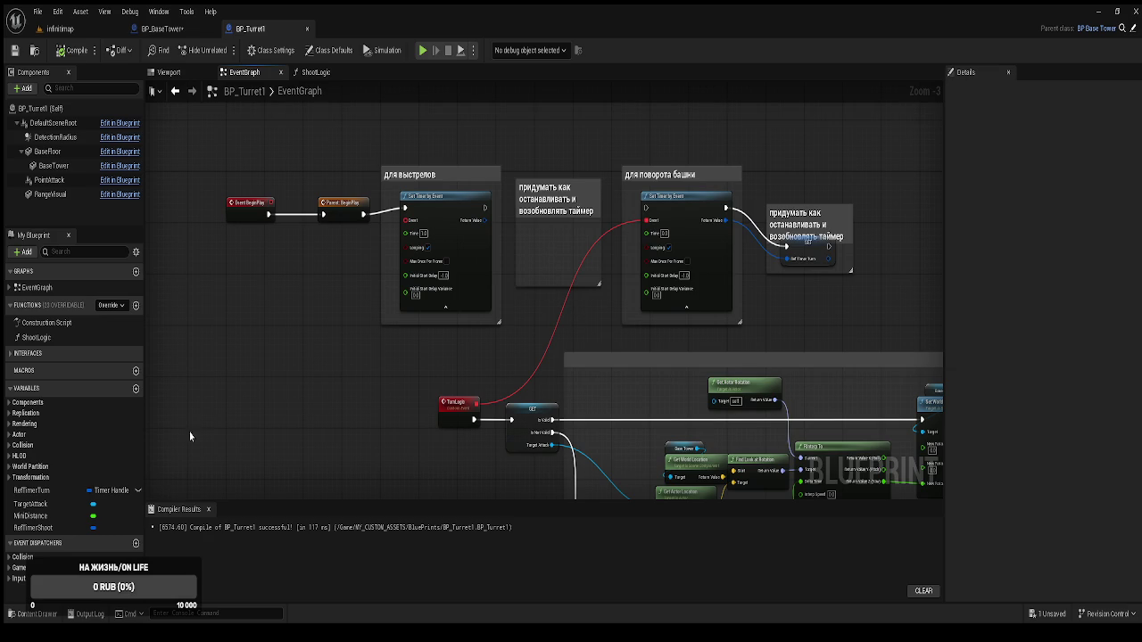
pyautogui.click(105, 529)
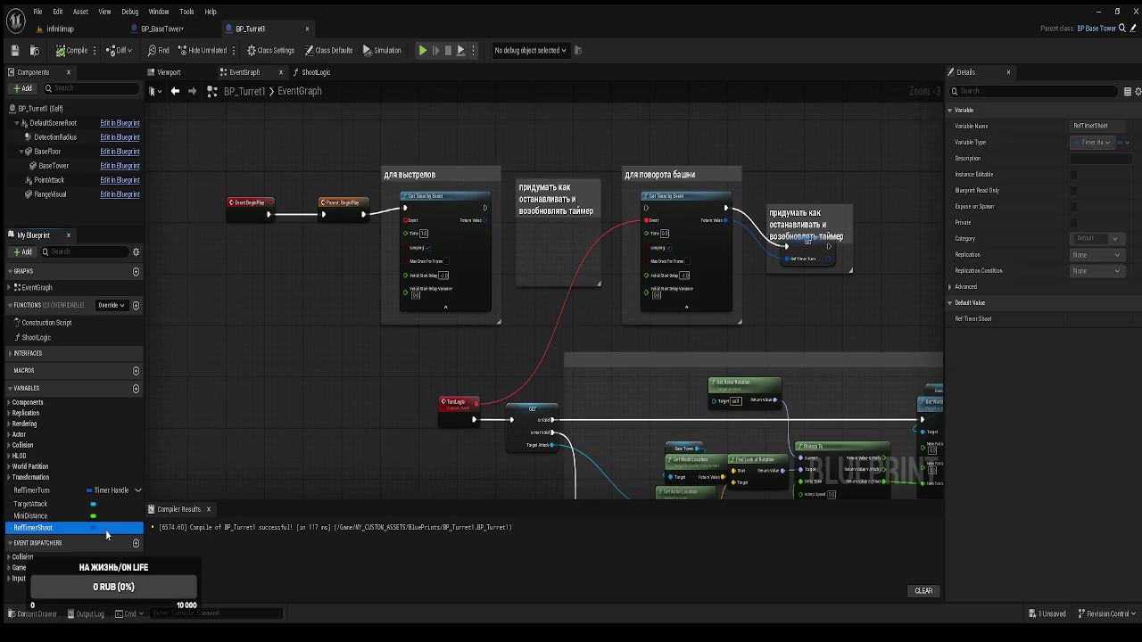
pyautogui.moveTo(412, 440)
pyautogui.mouseDown()
pyautogui.moveTo(345, 316)
pyautogui.moveTo(133, 232)
pyautogui.moveTo(210, 298)
pyautogui.mouseUp()
pyautogui.moveTo(455, 278)
pyautogui.mouseDown()
pyautogui.moveTo(501, 440)
pyautogui.moveTo(552, 420)
pyautogui.mouseUp()
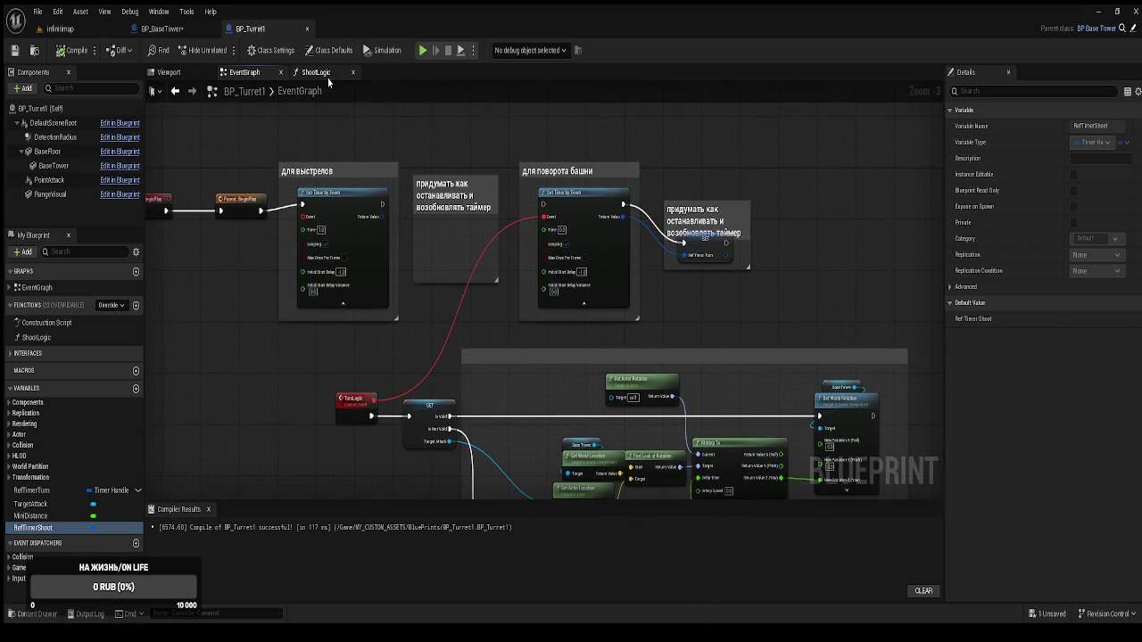
# Review the nodes in BP_Turret1's ShootLogic function graph
pyautogui.click(316, 73)
pyautogui.moveTo(369, 117)
pyautogui.mouseDown()
pyautogui.moveTo(375, 134)
pyautogui.moveTo(353, 146)
pyautogui.mouseUp()
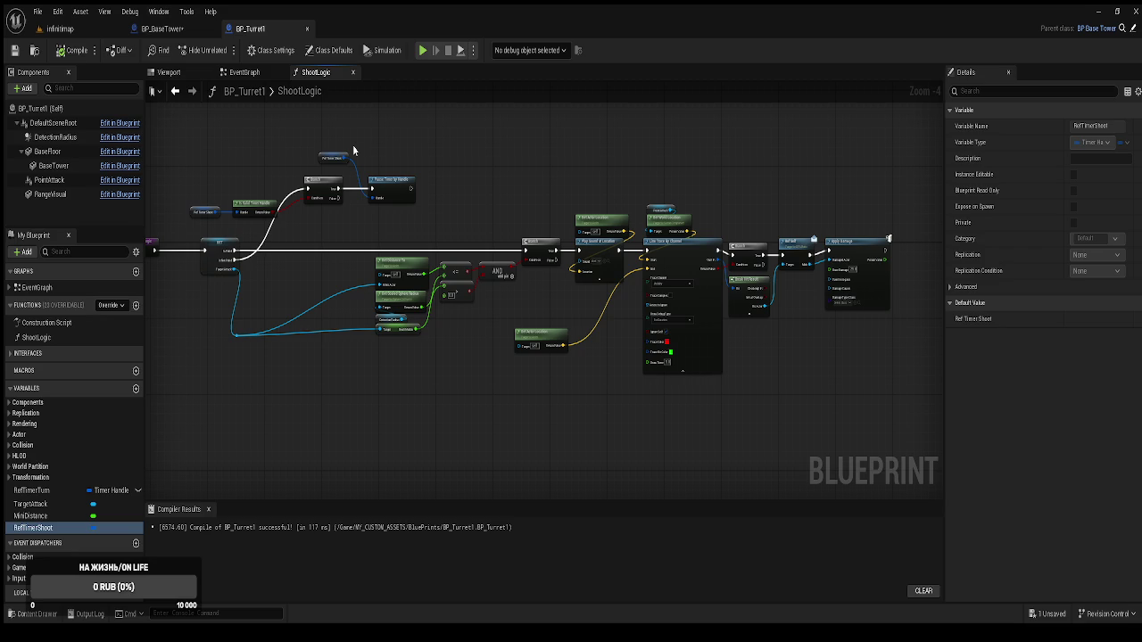
pyautogui.click(181, 33)
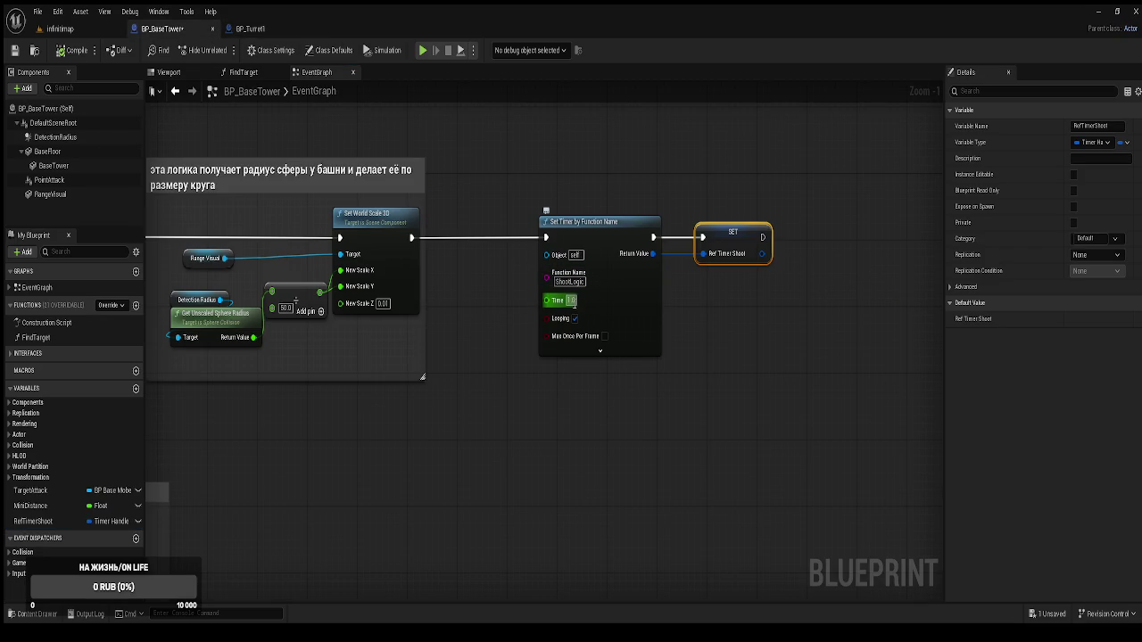
# Compare BP_Turret1's timer comments, then box-select BP_BaseTower's Set Timer by Function Name and SET nodes
pyautogui.click(258, 29)
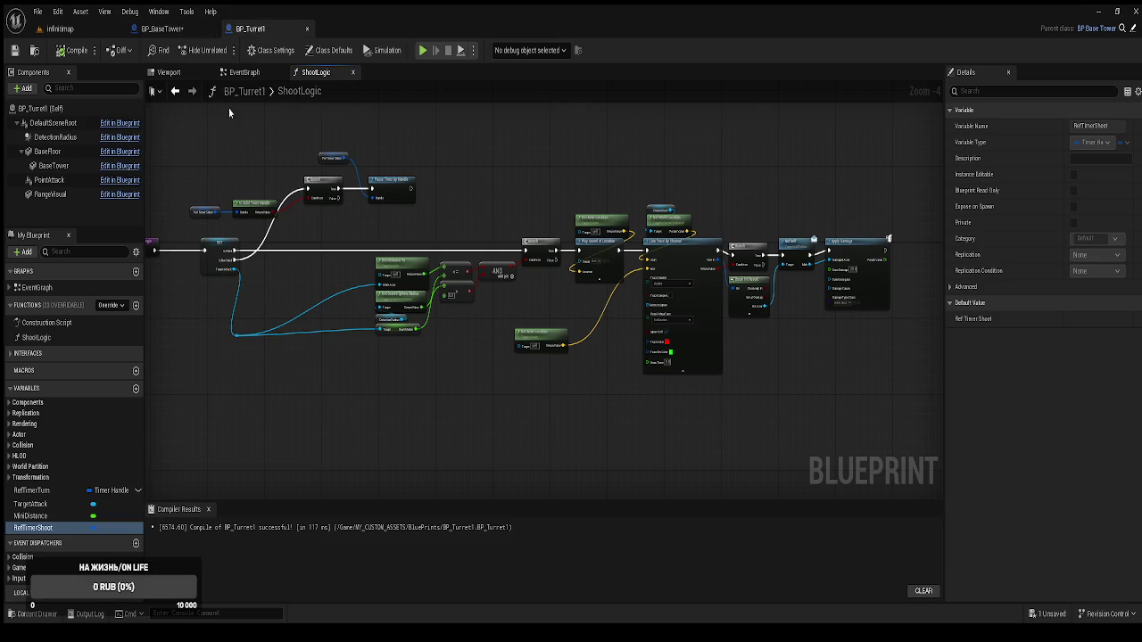
pyautogui.click(171, 30)
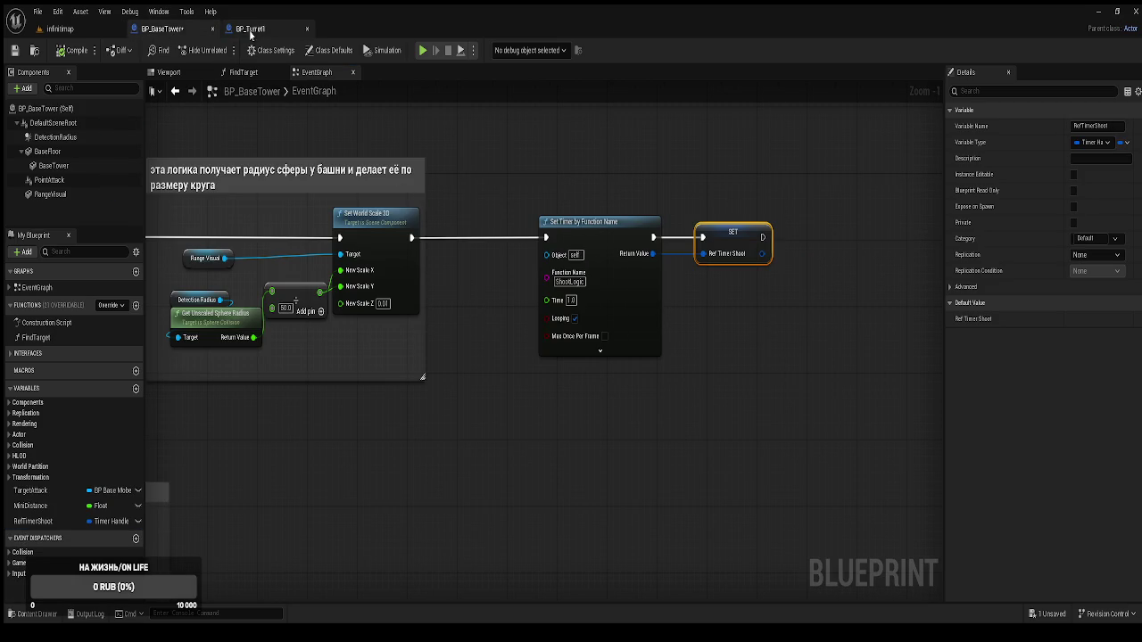
pyautogui.click(251, 30)
pyautogui.click(248, 73)
pyautogui.moveTo(446, 275)
pyautogui.mouseDown()
pyautogui.moveTo(399, 234)
pyautogui.moveTo(390, 207)
pyautogui.mouseUp()
pyautogui.moveTo(504, 246)
pyautogui.mouseDown()
pyautogui.moveTo(507, 338)
pyautogui.moveTo(453, 244)
pyautogui.moveTo(474, 344)
pyautogui.moveTo(506, 354)
pyautogui.mouseUp()
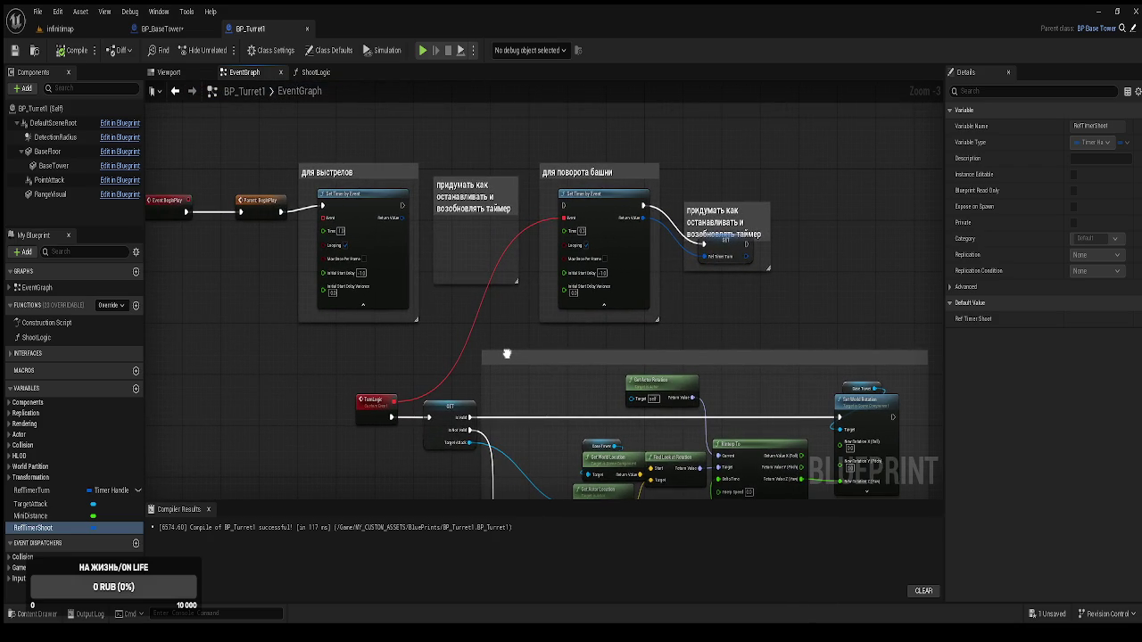
pyautogui.click(183, 32)
pyautogui.moveTo(528, 152); pyautogui.dragTo(937, 510)
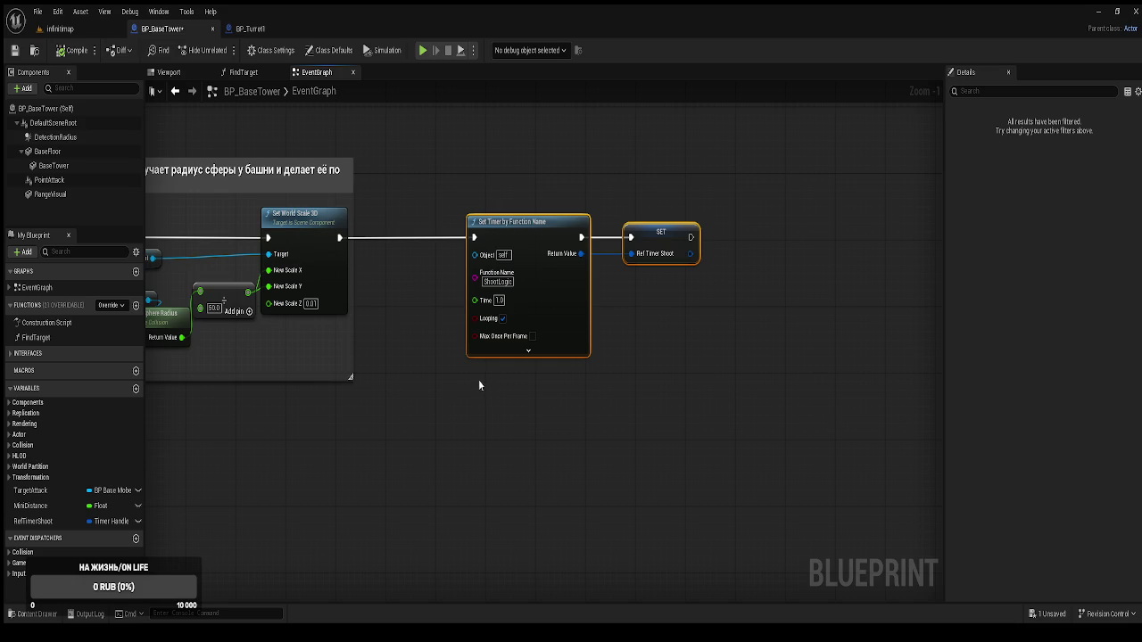
# Delete BP_BaseTower's Set Timer and SET nodes and the RefTimerShoot variable
pyautogui.press('Delete')
pyautogui.click(50, 522)
pyautogui.press('Delete')
# Delete the timer-handle check and Unpause Timer nodes in FindTarget
pyautogui.click(242, 73)
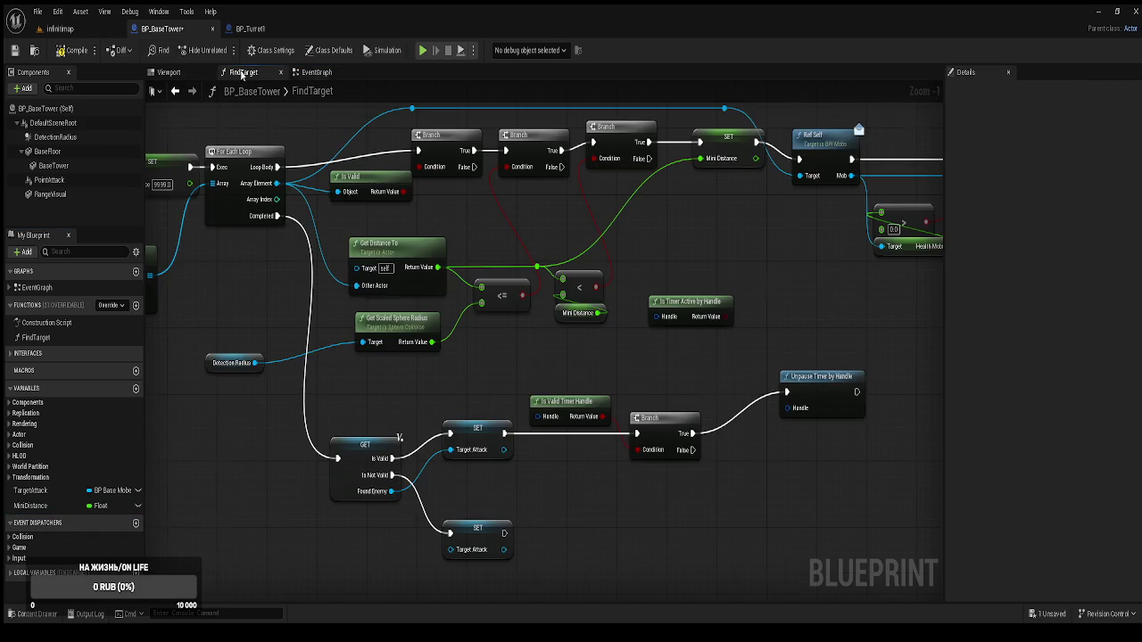
pyautogui.moveTo(768, 498); pyautogui.dragTo(530, 301)
pyautogui.press('Delete')
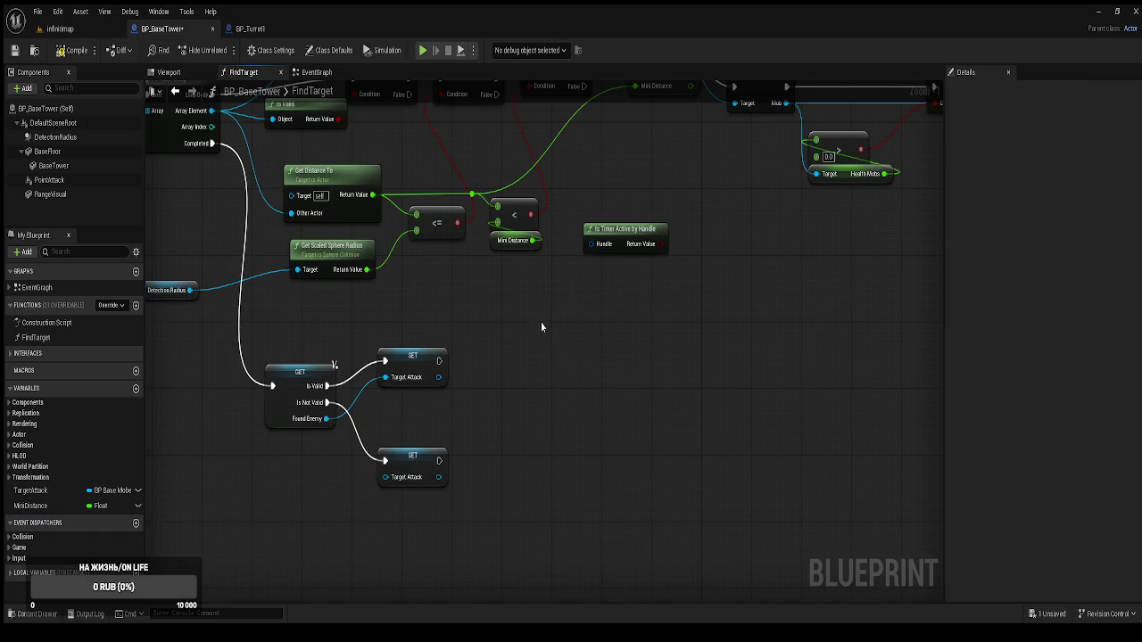
# Remove the RefTimerShoot, IsValid, Branch and Pause Timer nodes from ShootLogic and recompile BP_Turret1
pyautogui.click(242, 35)
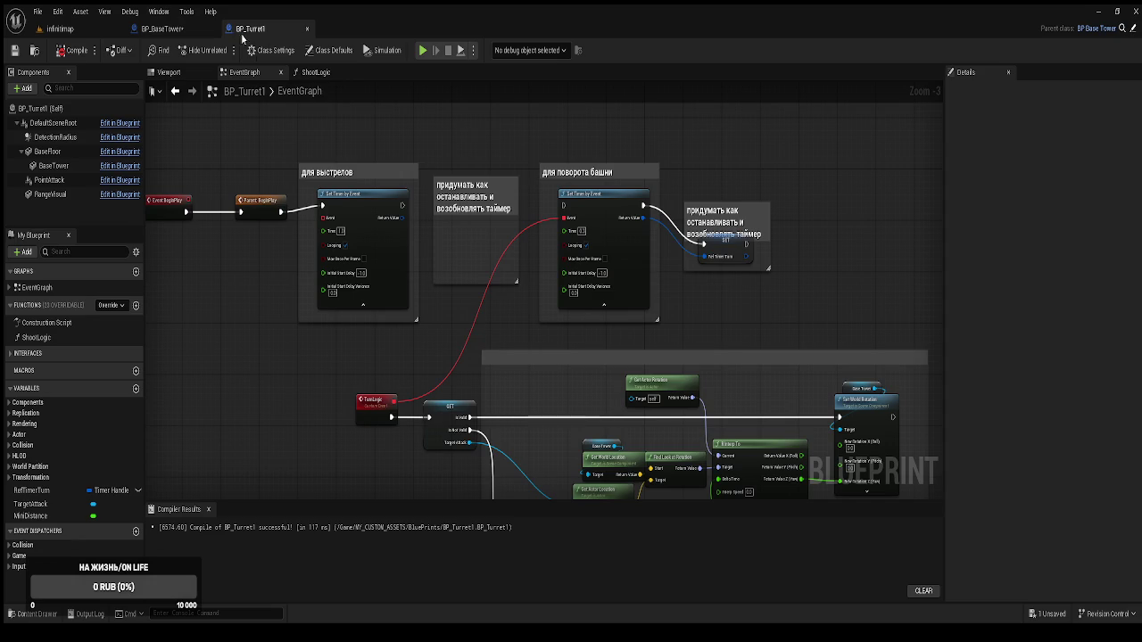
pyautogui.click(316, 73)
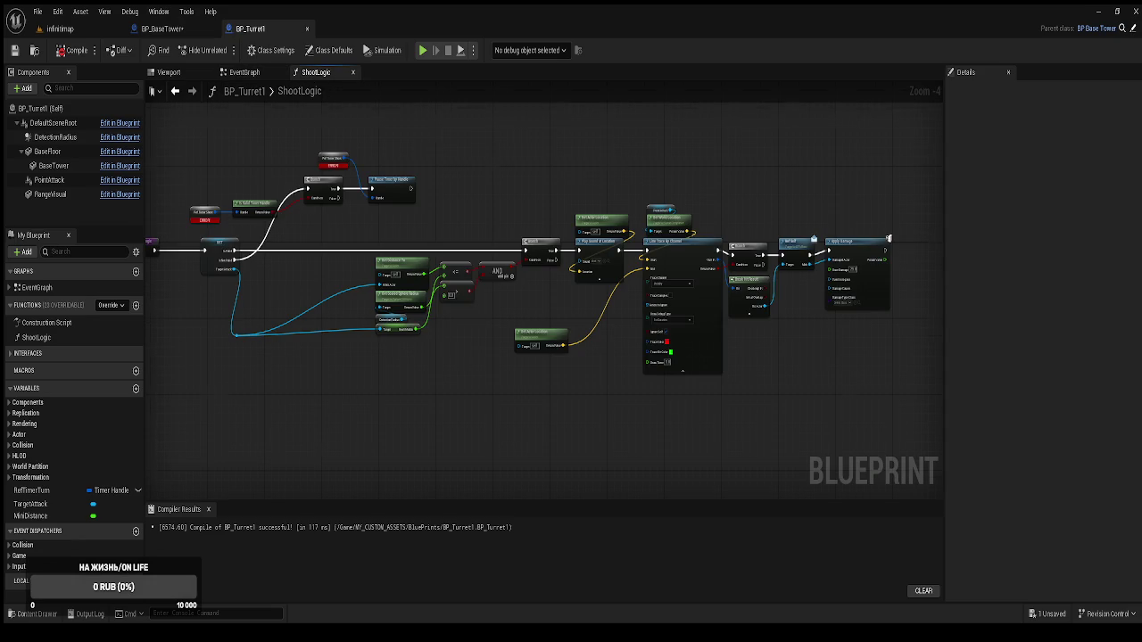
pyautogui.scroll(2, 438, 178)
pyautogui.click(483, 189)
pyautogui.moveTo(407, 139); pyautogui.dragTo(542, 257)
pyautogui.press('Delete')
pyautogui.moveTo(417, 214); pyautogui.dragTo(245, 283)
pyautogui.press('Delete')
pyautogui.click(75, 50)
# Select all the remaining ShootLogic nodes to move them into the EventGraph
pyautogui.scroll(-3, 449, 228)
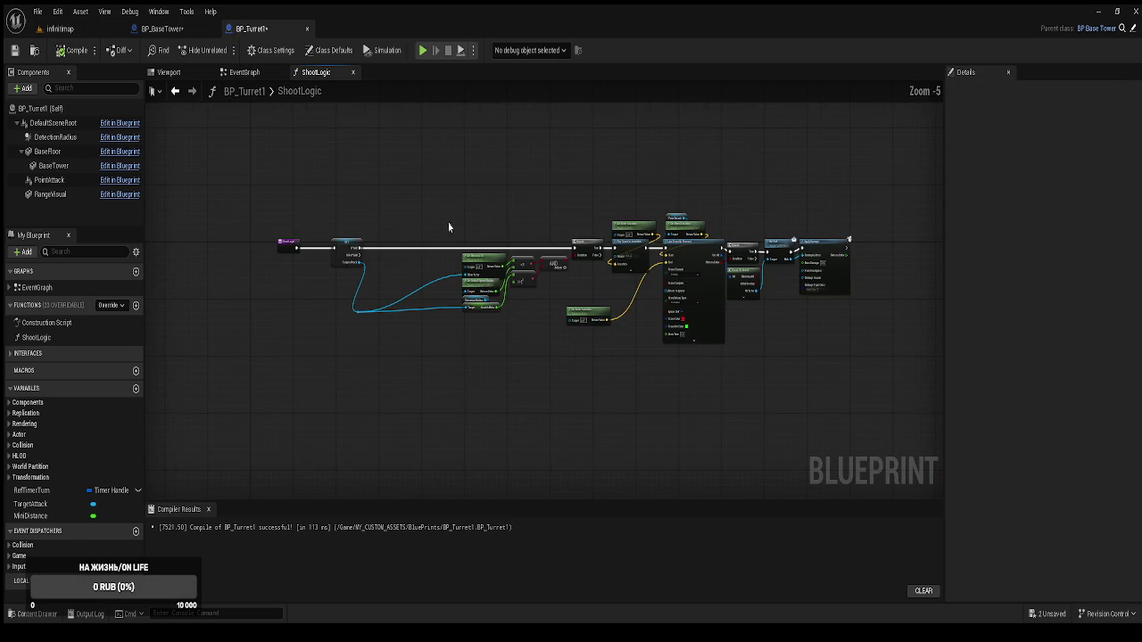
pyautogui.moveTo(277, 180)
pyautogui.mouseDown()
pyautogui.moveTo(420, 249)
pyautogui.moveTo(807, 361)
pyautogui.mouseUp()
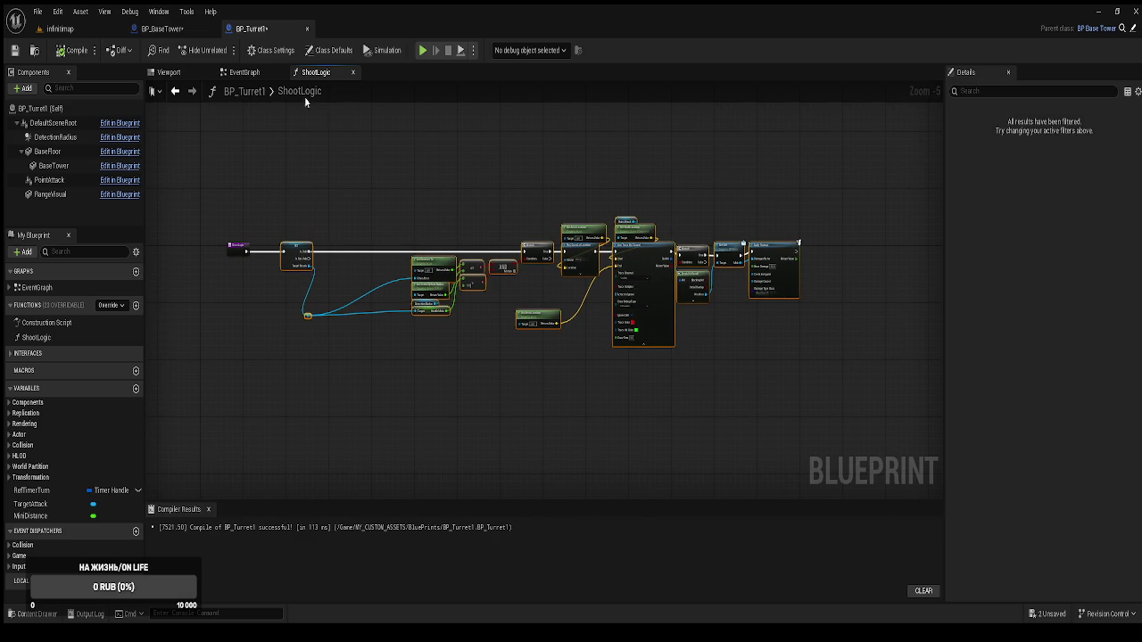
pyautogui.click(245, 71)
pyautogui.scroll(-2, 571, 234)
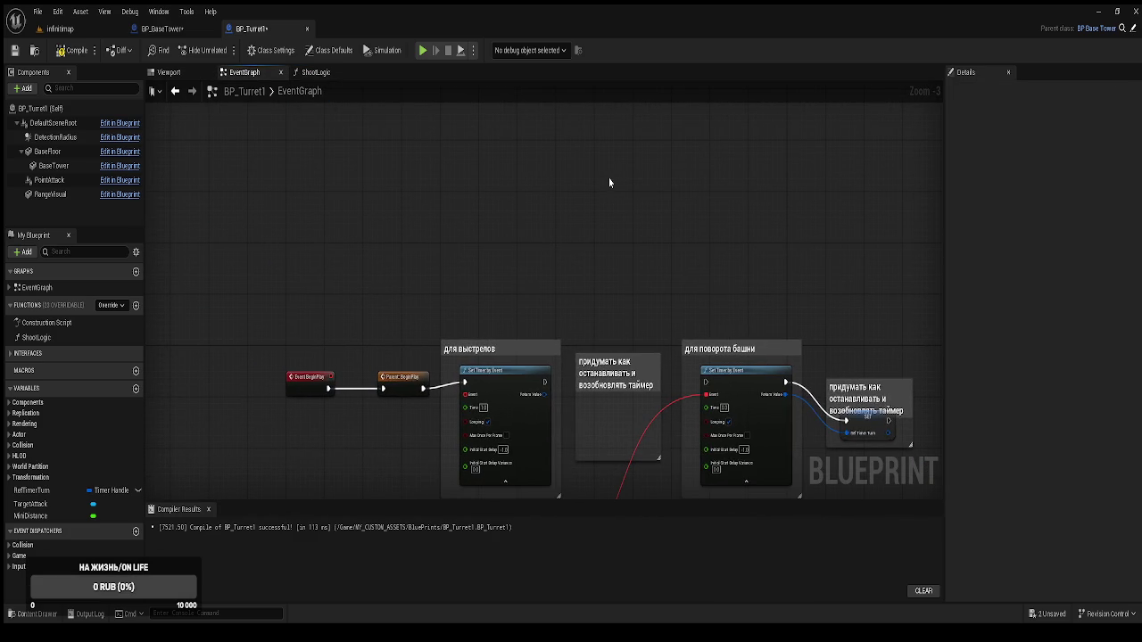
# Paste the ShootLogic nodes above the timer setup and wire the shooting timer to the pasted GET
pyautogui.hotkey('ctrl', 'v')
pyautogui.moveTo(664, 186)
pyautogui.mouseDown()
pyautogui.moveTo(495, 179)
pyautogui.moveTo(797, 195)
pyautogui.moveTo(892, 216)
pyautogui.mouseUp()
pyautogui.click(725, 183)
pyautogui.moveTo(725, 184); pyautogui.dragTo(634, 205)
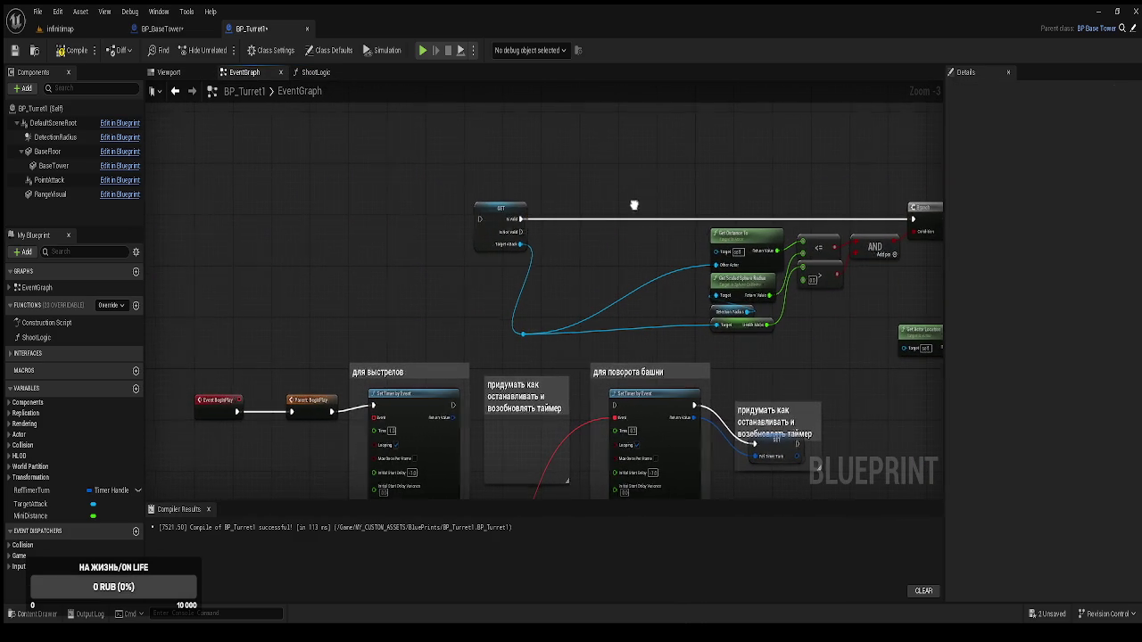
pyautogui.moveTo(454, 417); pyautogui.dragTo(480, 218)
pyautogui.moveTo(625, 446); pyautogui.dragTo(613, 345)
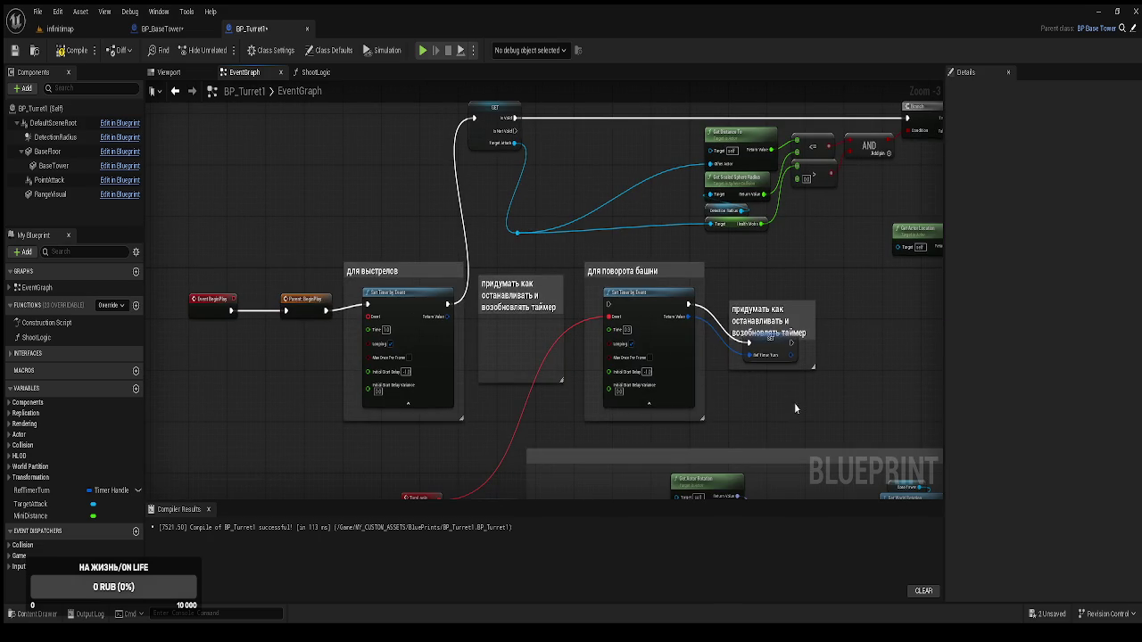
# Delete the turn-timer comment and SET node, and chain the shooting timer into the turning timer
pyautogui.click(776, 325)
pyautogui.press('Delete')
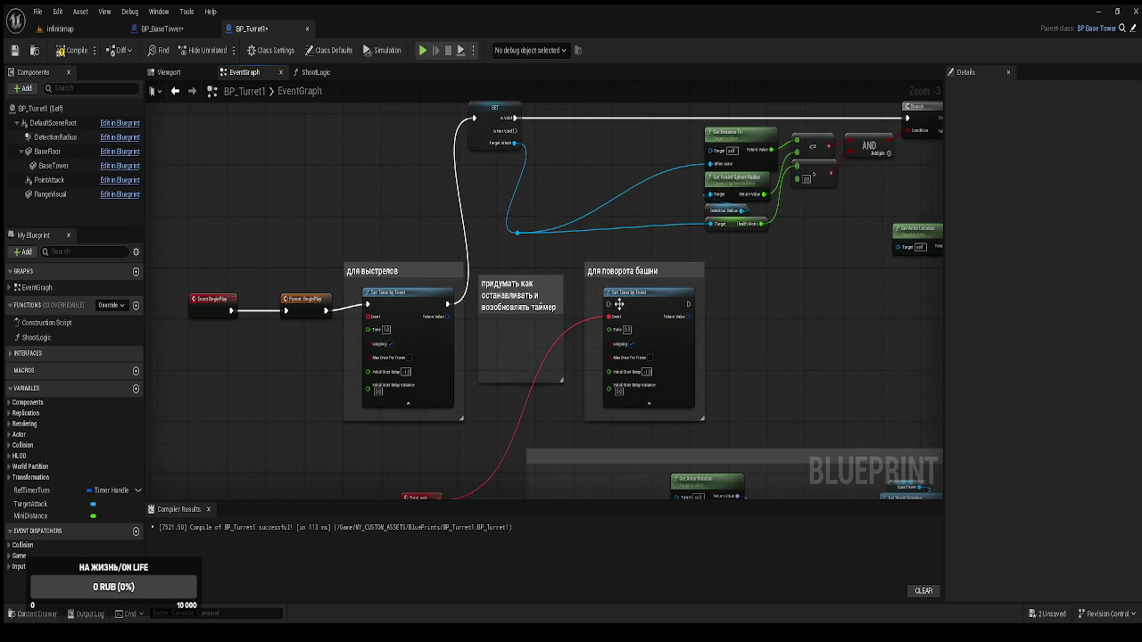
pyautogui.moveTo(618, 304)
pyautogui.mouseDown()
pyautogui.moveTo(446, 308)
pyautogui.moveTo(432, 319)
pyautogui.moveTo(457, 303)
pyautogui.moveTo(513, 318)
pyautogui.mouseUp()
pyautogui.moveTo(447, 359)
pyautogui.mouseDown()
pyautogui.moveTo(420, 179)
pyautogui.moveTo(492, 264)
pyautogui.mouseUp()
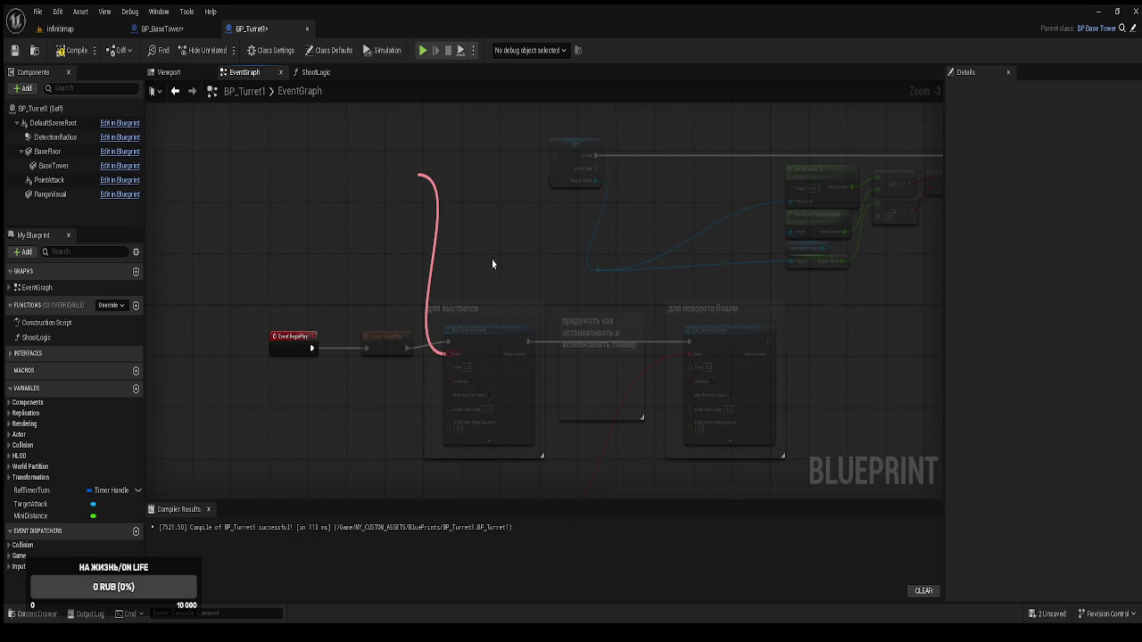
# Replace the old ShootLogic function with a ShootLogic custom event bound to the shooting timer
pyautogui.click(454, 231)
pyautogui.write('ShootL')
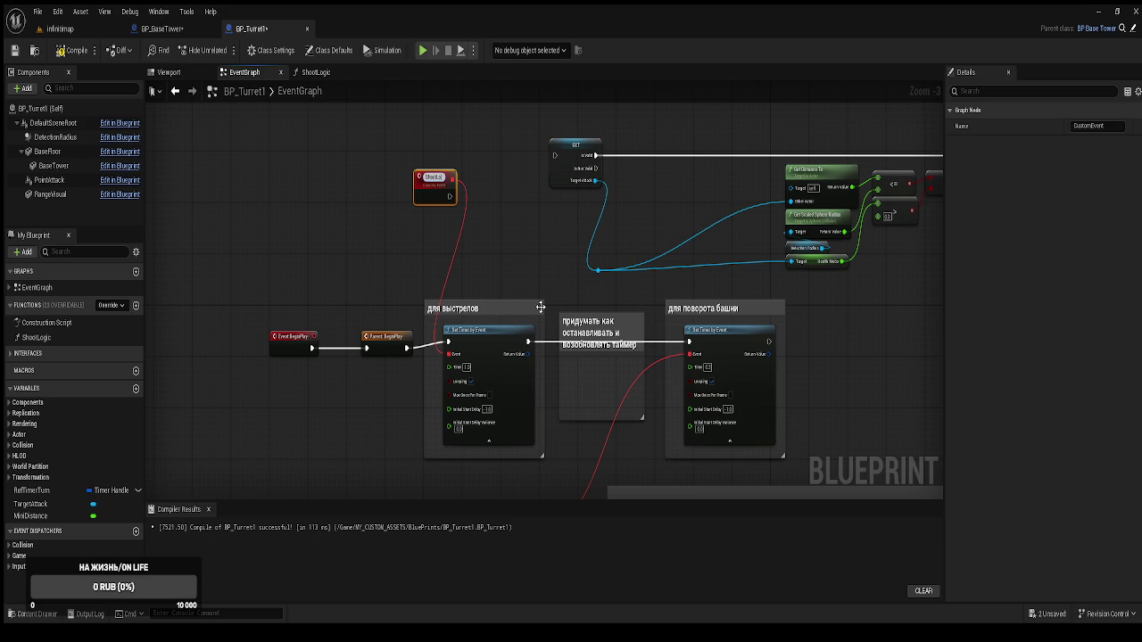
pyautogui.write('ogic')
pyautogui.press('Return')
pyautogui.click(32, 337)
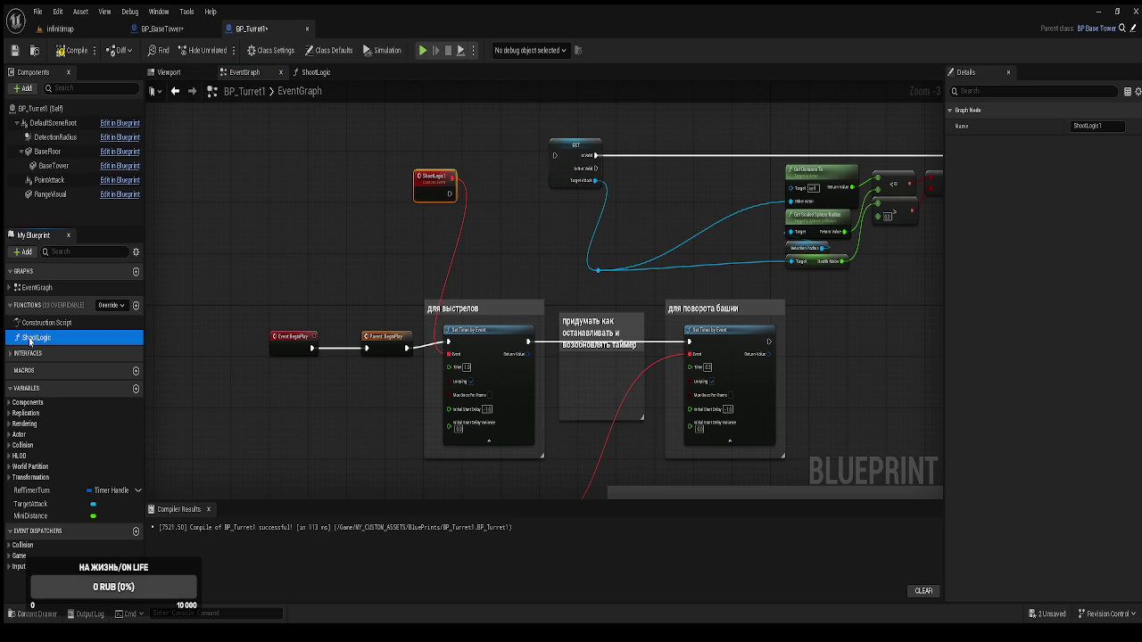
pyautogui.press('Delete')
pyautogui.doubleClick(437, 179)
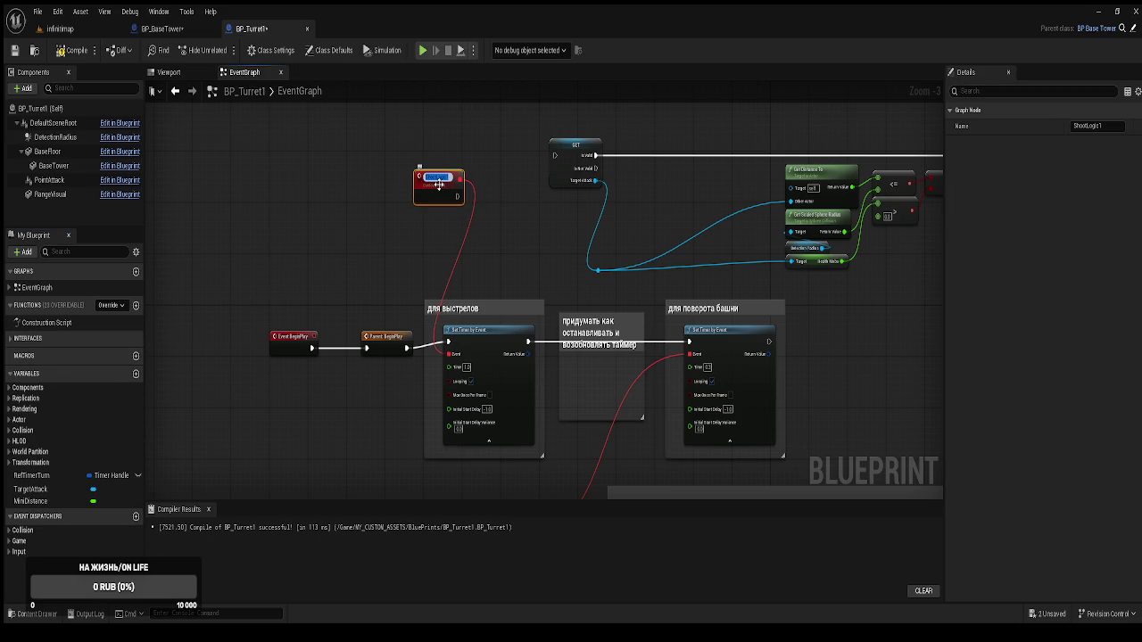
pyautogui.press('End')
pyautogui.press('BackSpace')
pyautogui.press('Return')
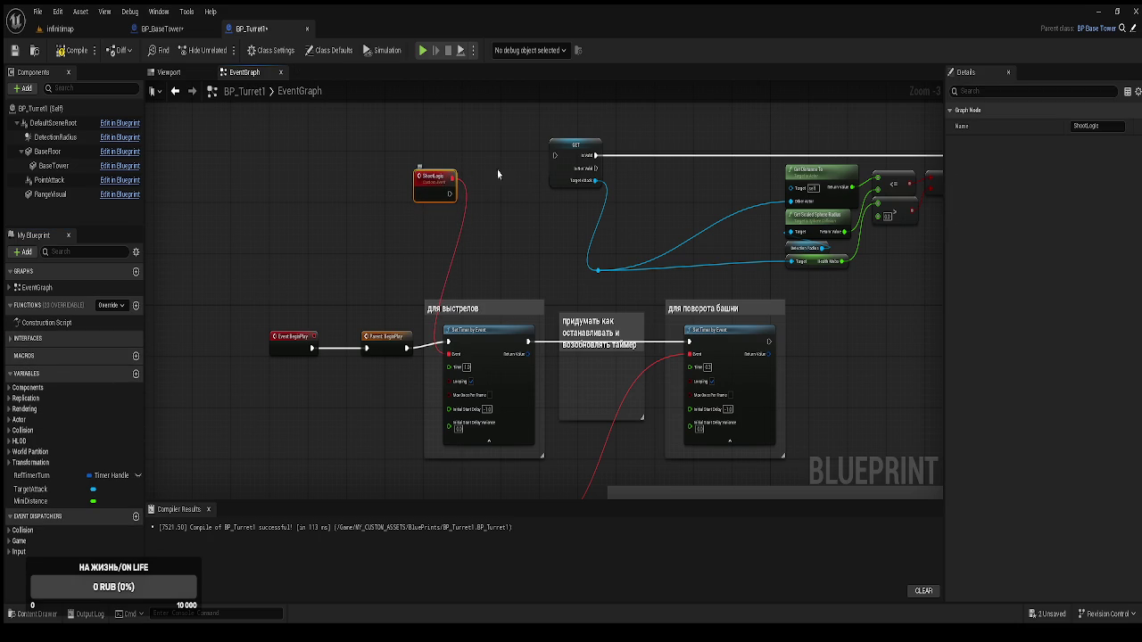
pyautogui.moveTo(454, 191)
pyautogui.mouseDown()
pyautogui.moveTo(554, 156)
pyautogui.moveTo(453, 174)
pyautogui.mouseUp()
# Delete the leftover turn-timer comment and RefTimerTurn variable, then compile and save BP_Turret1
pyautogui.click(579, 361)
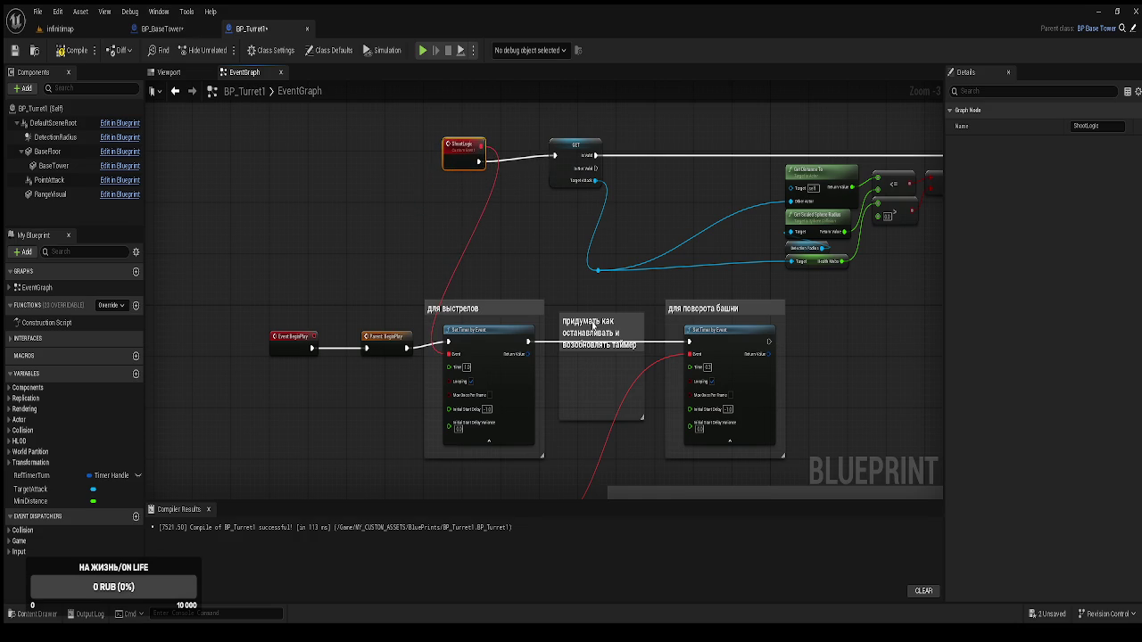
pyautogui.press('Delete')
pyautogui.moveTo(622, 316); pyautogui.dragTo(493, 198)
pyautogui.click(53, 474)
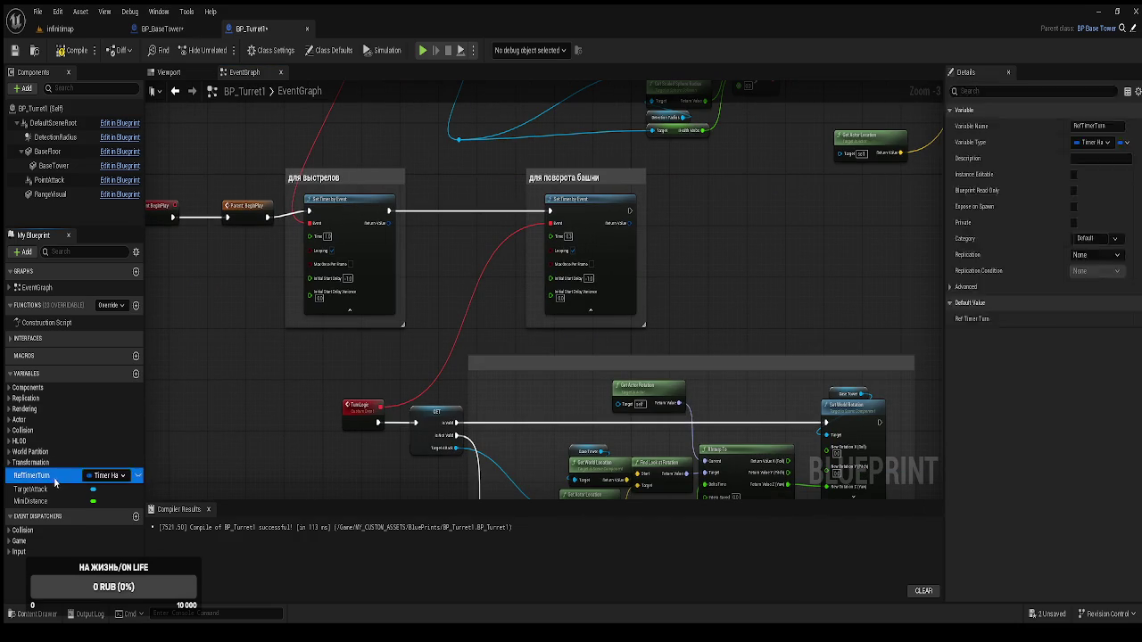
pyautogui.press('Delete')
pyautogui.click(71, 50)
pyautogui.click(699, 286)
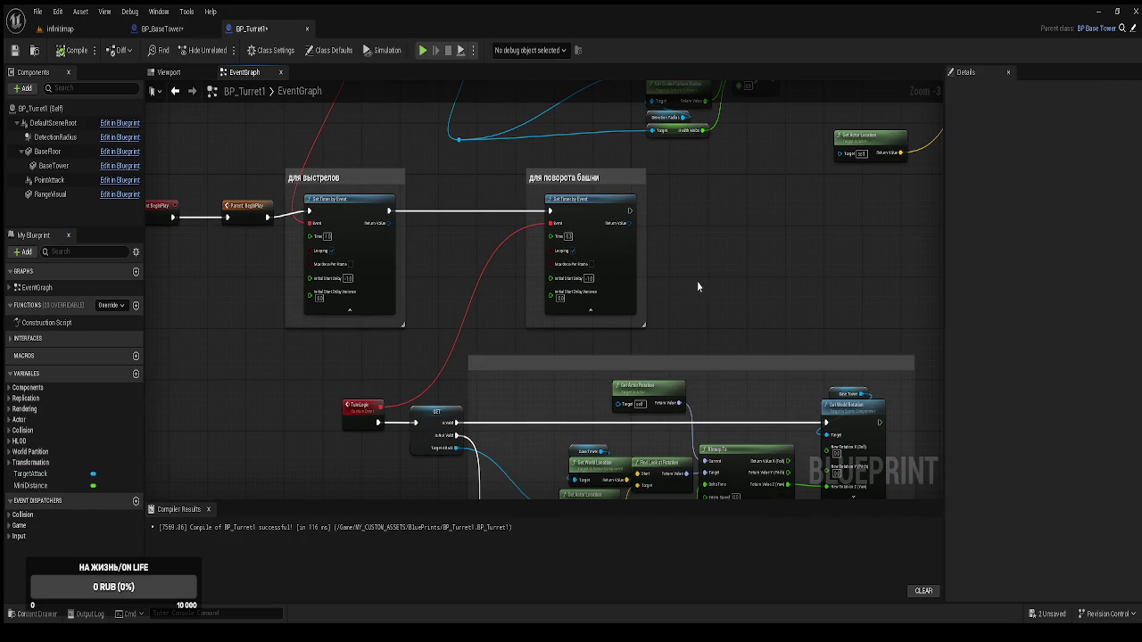
pyautogui.hotkey('ctrl', 's')
# Nudge the ShootLogic event left, review the timer setup, and switch to BP_BaseTower
pyautogui.moveTo(703, 280)
pyautogui.mouseDown()
pyautogui.moveTo(691, 437)
pyautogui.moveTo(693, 417)
pyautogui.mouseUp()
pyautogui.moveTo(305, 167); pyautogui.dragTo(261, 167)
pyautogui.moveTo(331, 259); pyautogui.dragTo(350, 235)
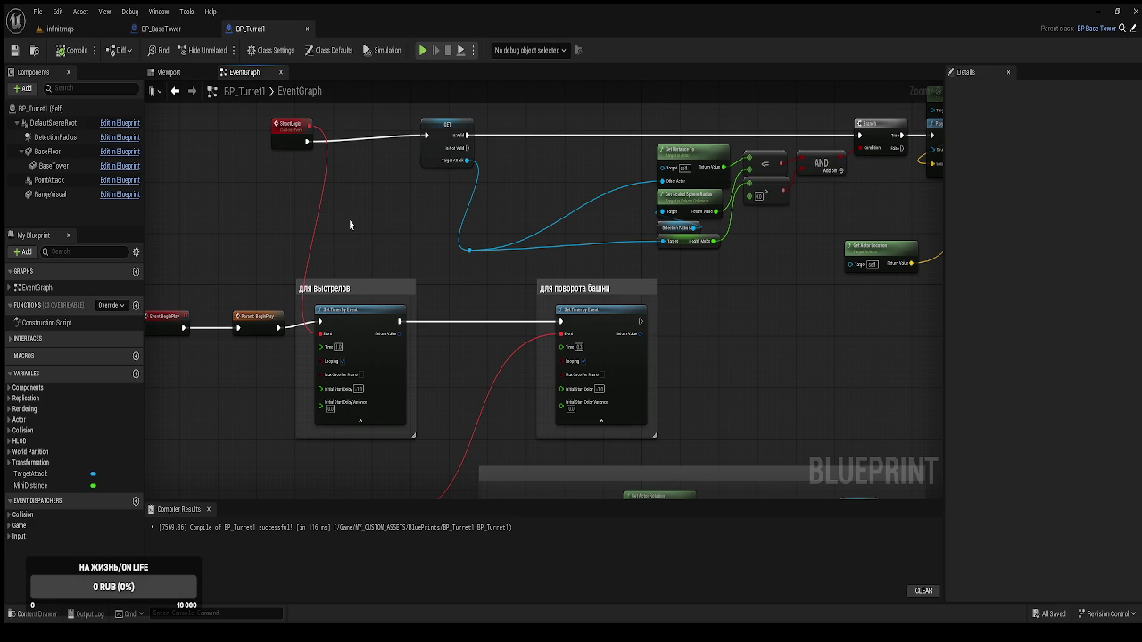
pyautogui.moveTo(597, 278)
pyautogui.mouseDown()
pyautogui.moveTo(533, 329)
pyautogui.moveTo(328, 389)
pyautogui.moveTo(343, 314)
pyautogui.moveTo(566, 306)
pyautogui.moveTo(471, 324)
pyautogui.moveTo(363, 221)
pyautogui.mouseUp()
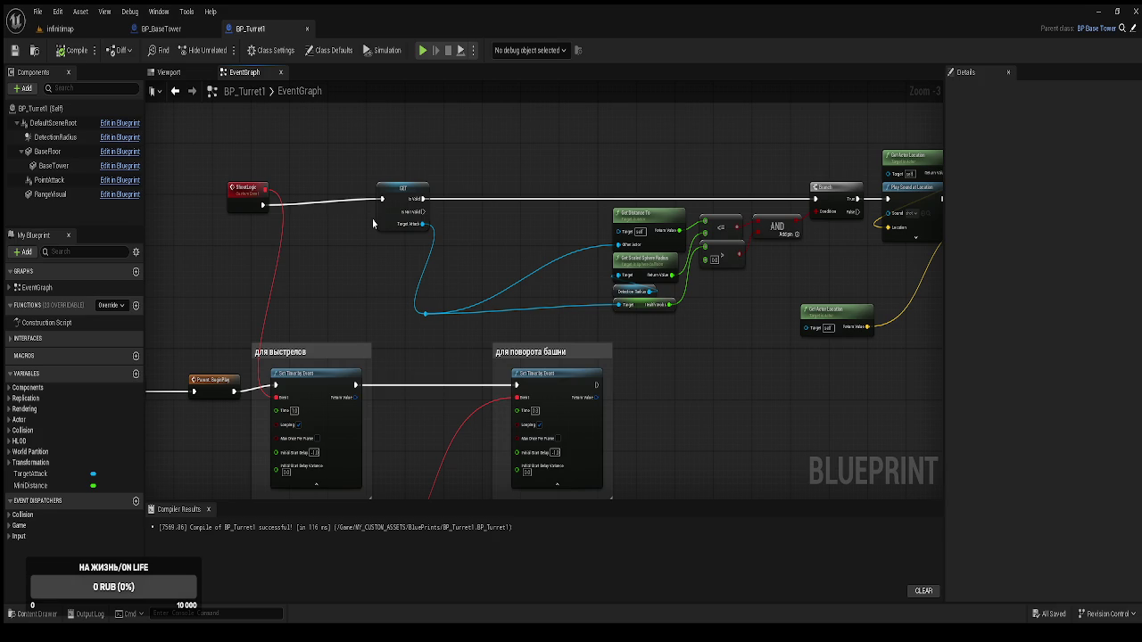
pyautogui.moveTo(406, 286); pyautogui.dragTo(425, 234)
pyautogui.click(171, 30)
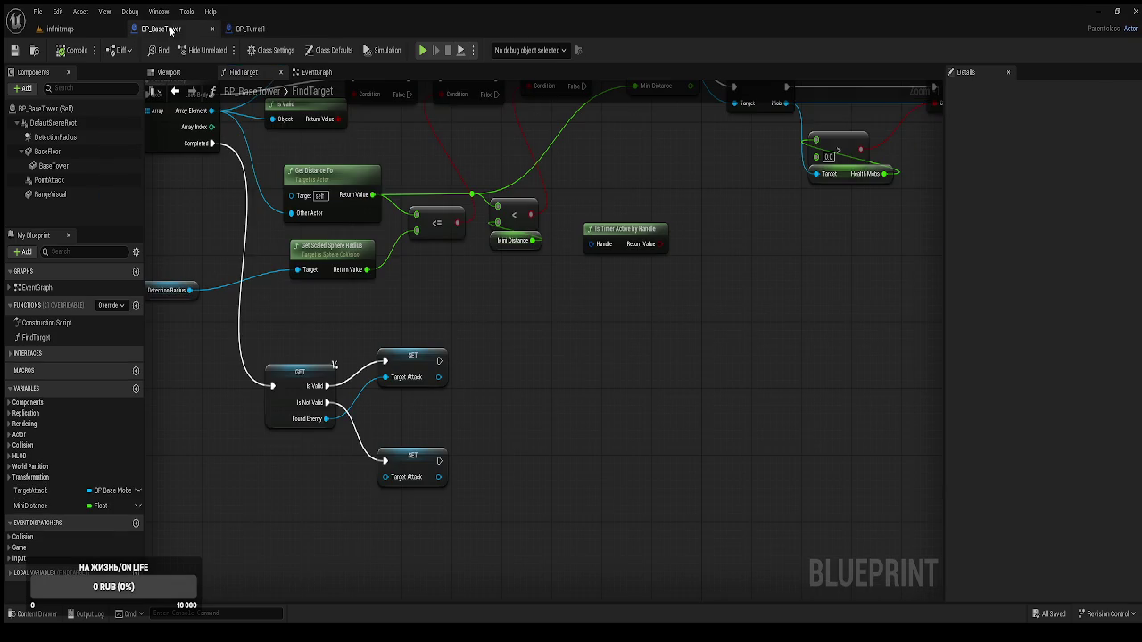
# Open FindTarget, glance at BP_BaseTower's EventGraph, then return to BP_Turret1's BeginPlay timer nodes
pyautogui.doubleClick(448, 323)
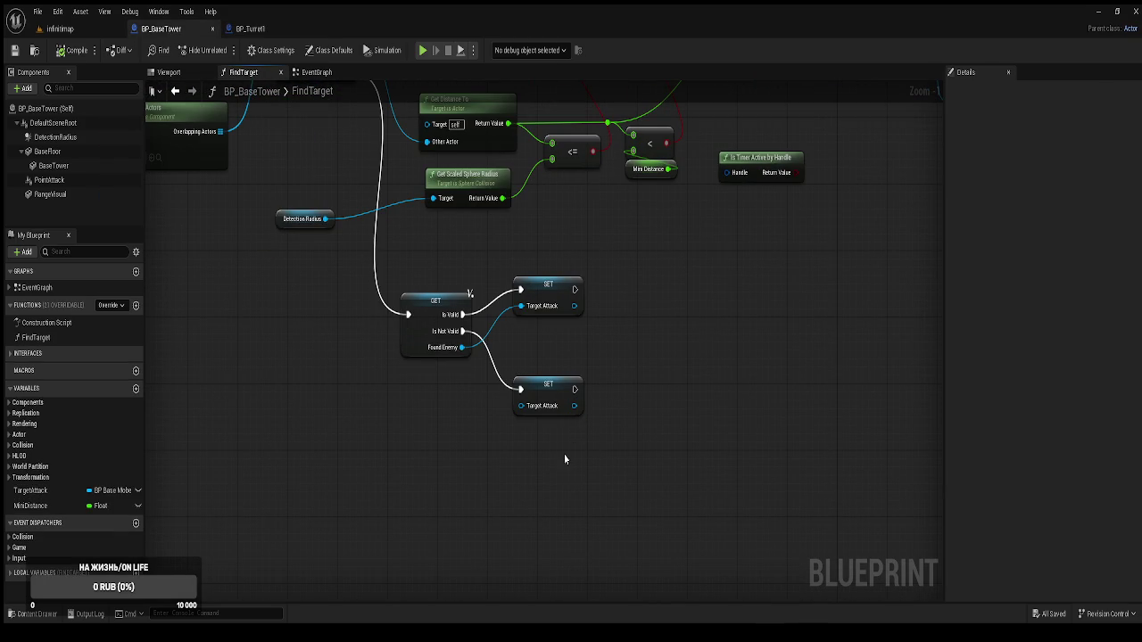
pyautogui.click(316, 72)
pyautogui.click(243, 72)
pyautogui.click(249, 28)
pyautogui.moveTo(455, 230); pyautogui.dragTo(448, 190)
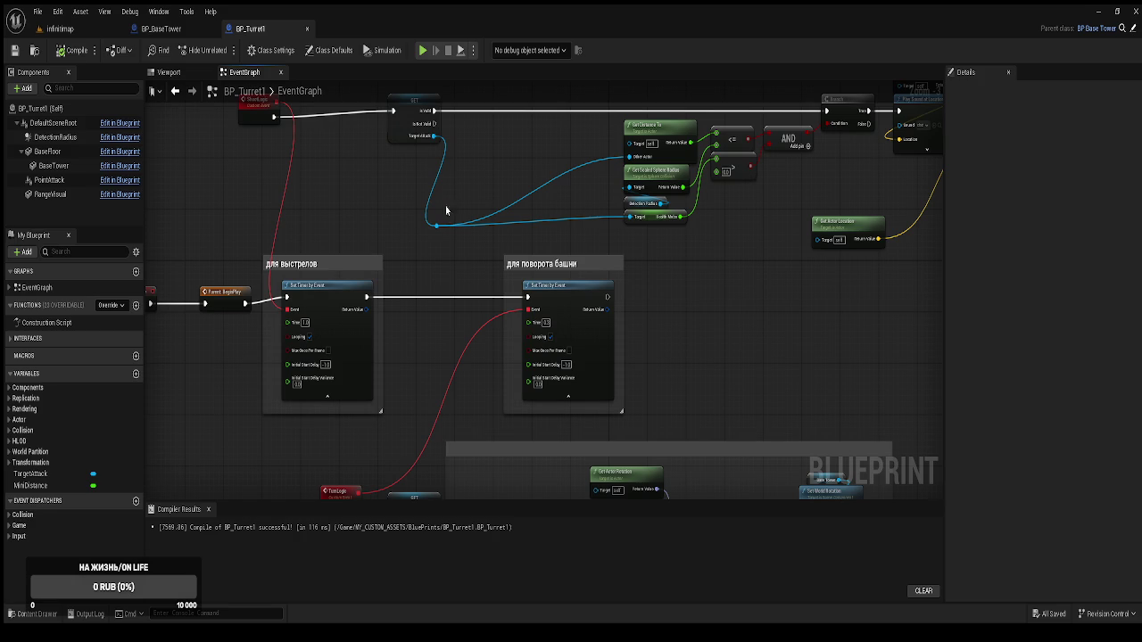
# Shift ShootLogic and its GET node left, and add Clear and Invalidate Timer by Handle fed by the shooting timer's Return Value
pyautogui.moveTo(442, 335)
pyautogui.mouseDown()
pyautogui.moveTo(462, 295)
pyautogui.moveTo(516, 330)
pyautogui.moveTo(518, 375)
pyautogui.mouseUp()
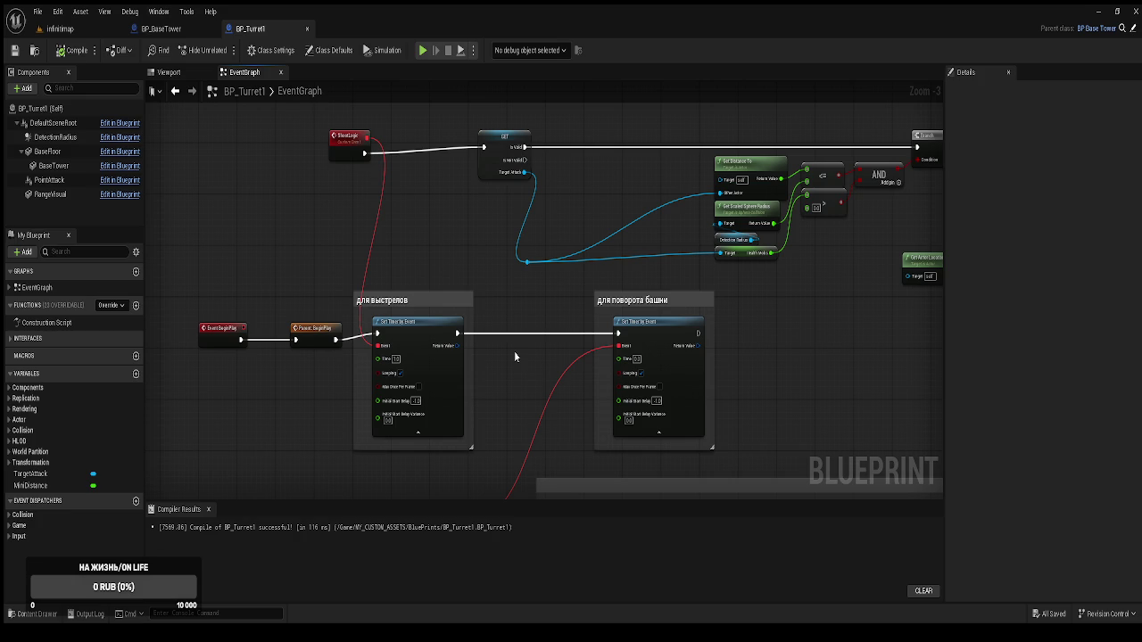
pyautogui.scroll(1, 297, 328)
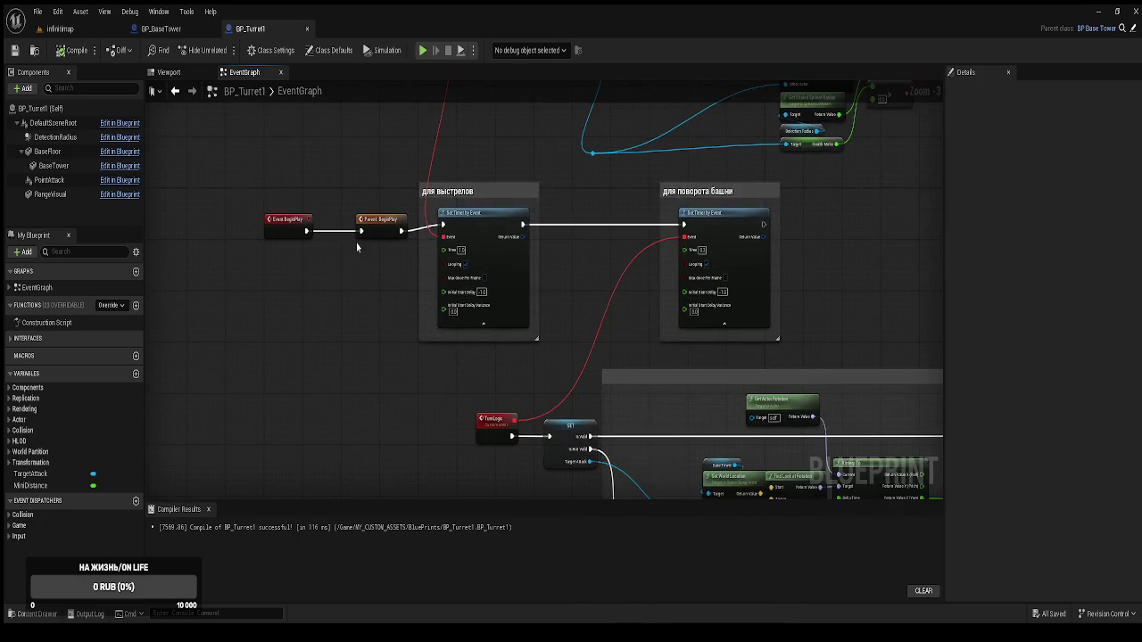
pyautogui.moveTo(393, 258)
pyautogui.mouseDown()
pyautogui.moveTo(343, 368)
pyautogui.moveTo(333, 339)
pyautogui.mouseUp()
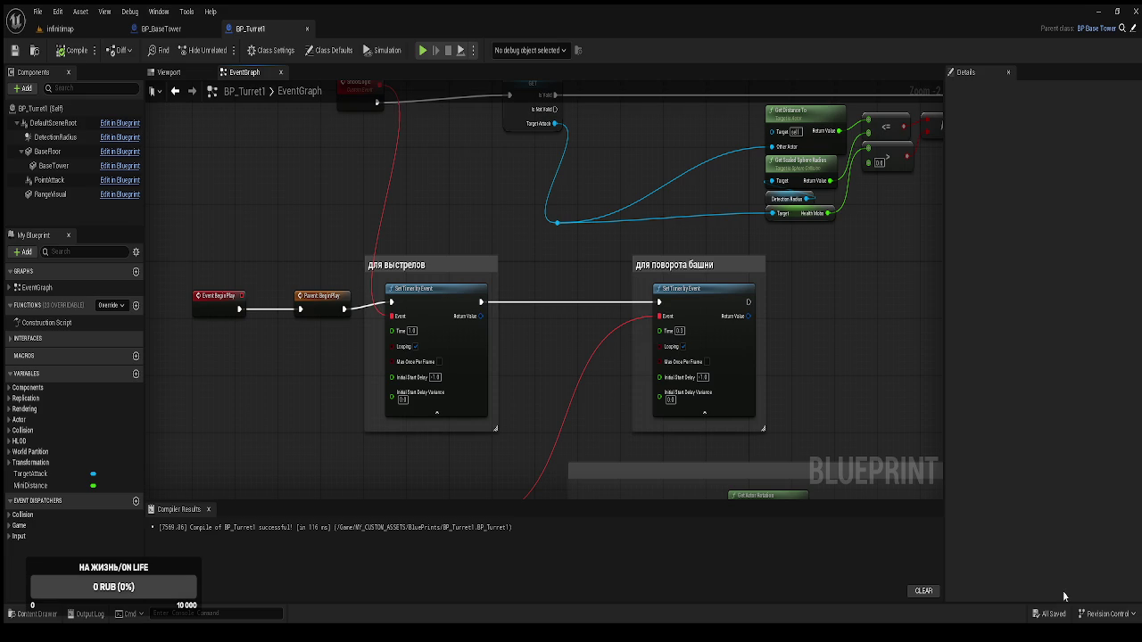
pyautogui.moveTo(594, 187); pyautogui.dragTo(599, 293)
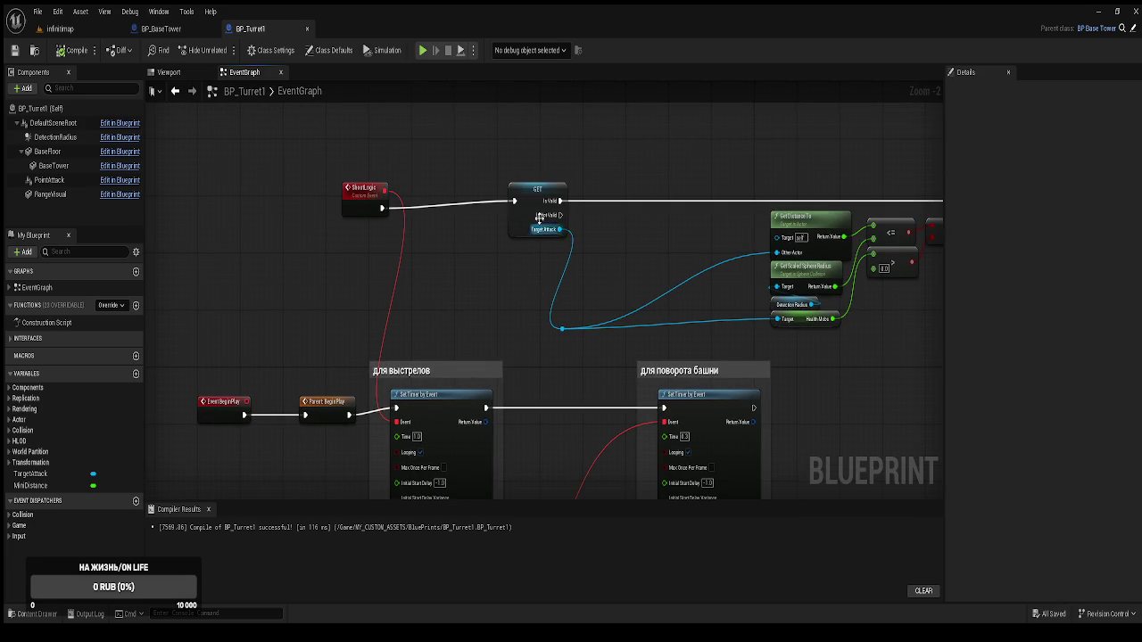
pyautogui.moveTo(331, 159)
pyautogui.mouseDown()
pyautogui.moveTo(522, 205)
pyautogui.moveTo(438, 205)
pyautogui.mouseUp()
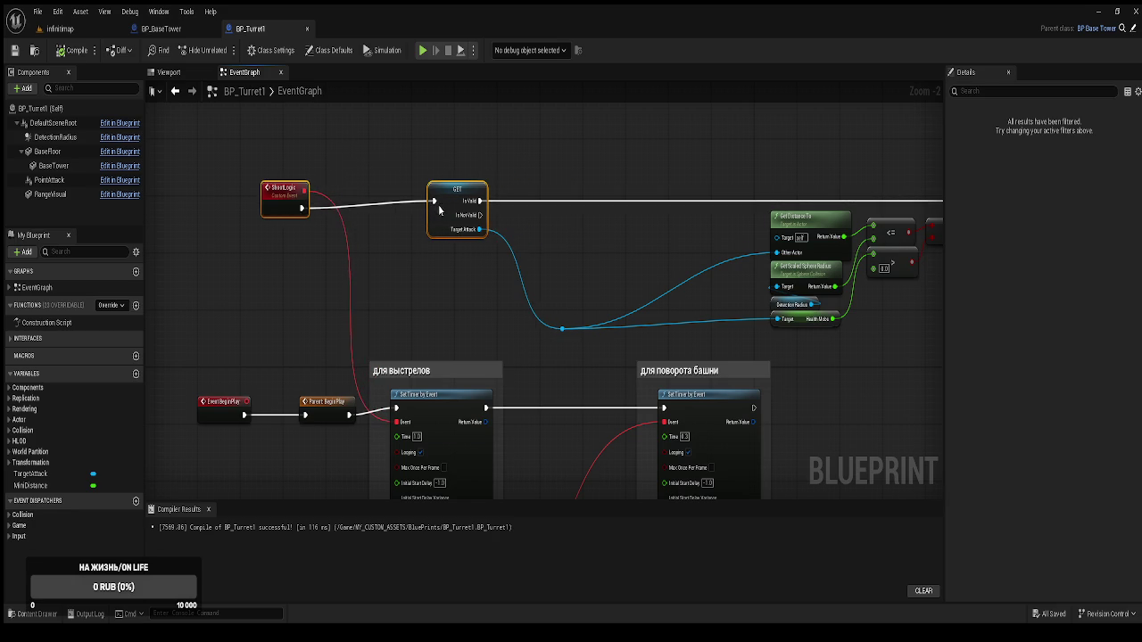
pyautogui.moveTo(452, 401); pyautogui.dragTo(542, 242)
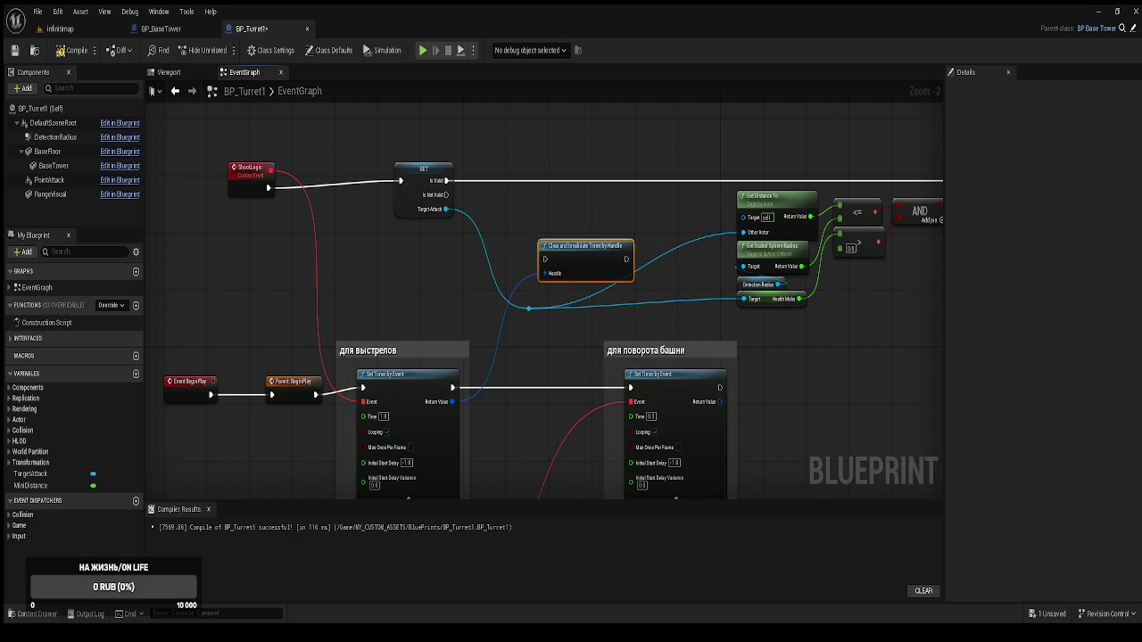
# Delete the Clear and Invalidate and Pause Timer by Handle nodes, then promote the shooting timer's Return Value to a variable
pyautogui.press('Delete')
pyautogui.moveTo(445, 411); pyautogui.dragTo(505, 241)
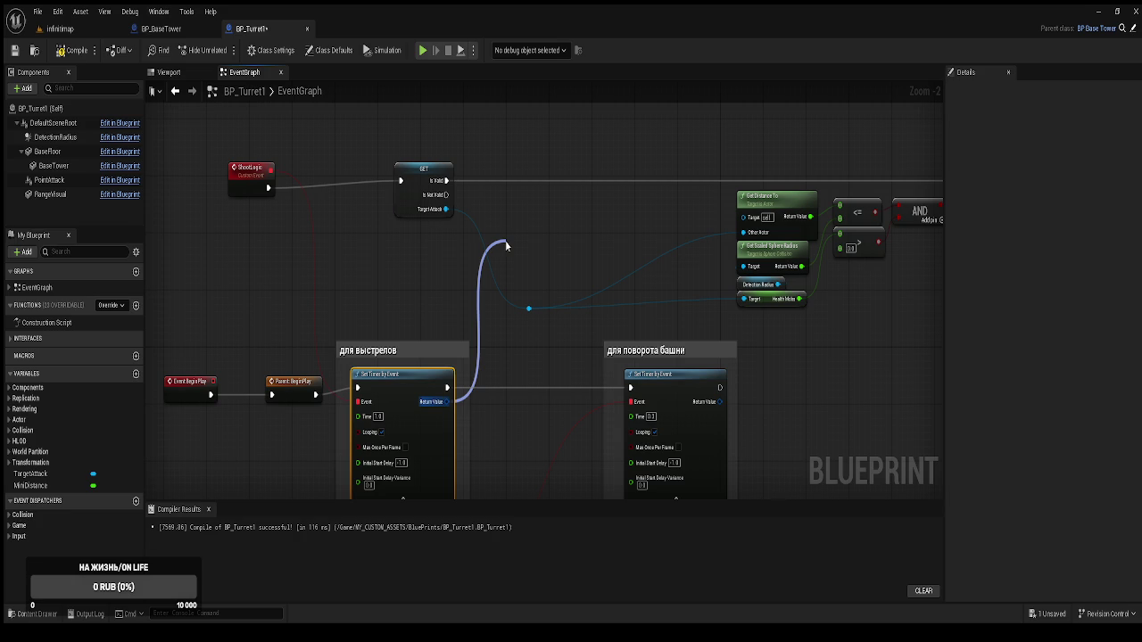
pyautogui.moveTo(505, 240); pyautogui.dragTo(504, 240)
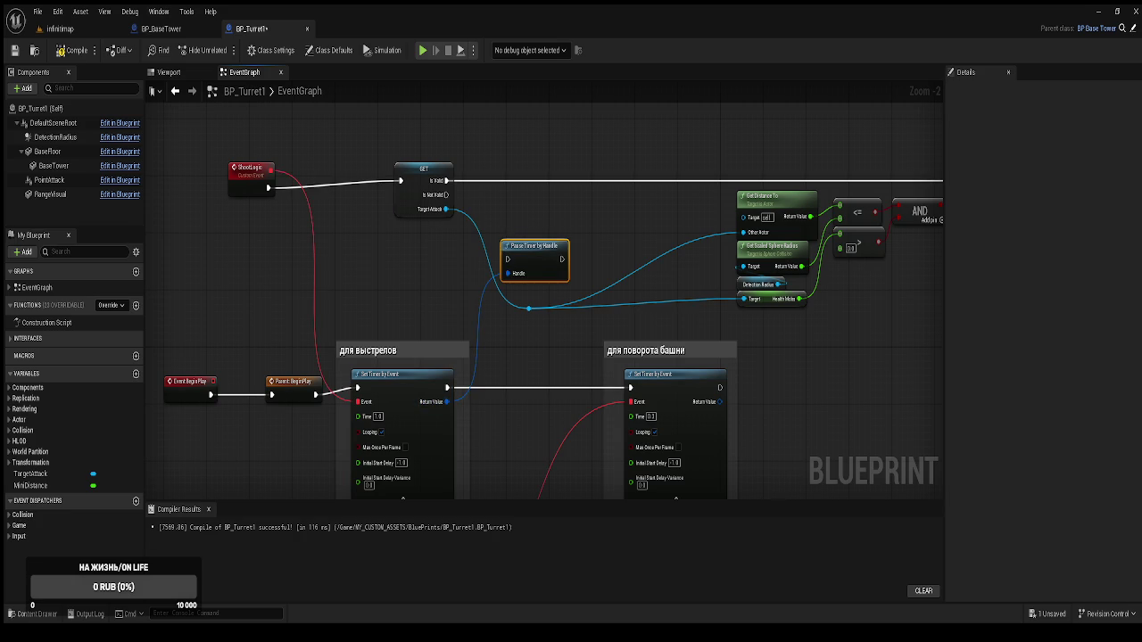
pyautogui.press('Delete')
pyautogui.moveTo(441, 409); pyautogui.dragTo(526, 409)
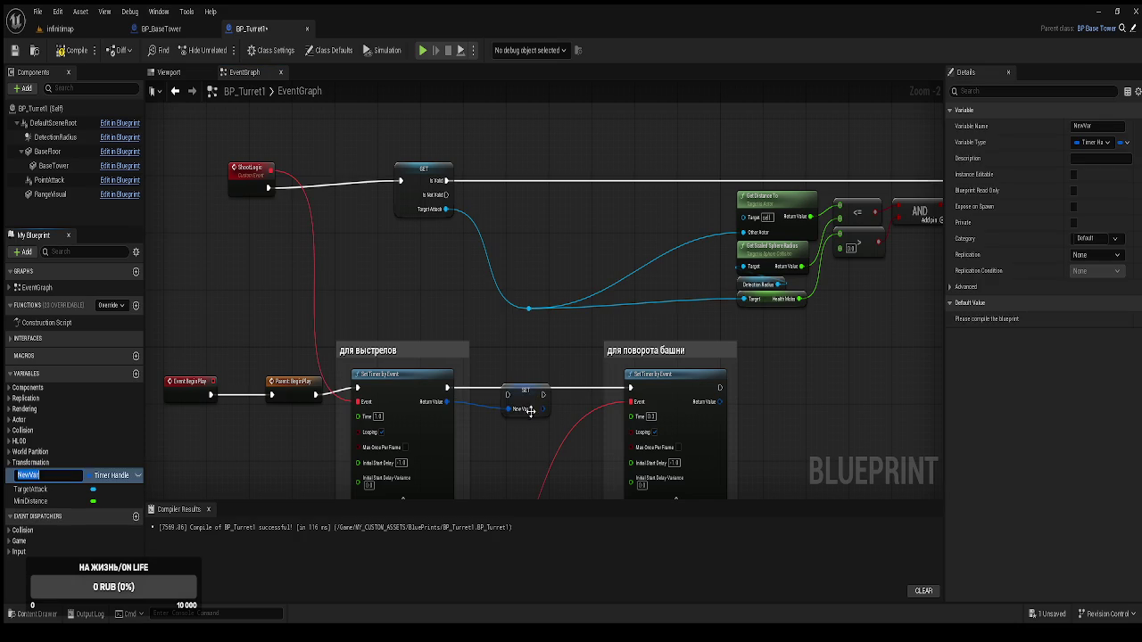
# Name the new Timer Handle variable RefTimerShoot and place its SET node between the two Set Timer by Event nodes
pyautogui.write('Fef')
pyautogui.write('Timer')
pyautogui.write('Sh')
pyautogui.write('oo')
pyautogui.write('t')
pyautogui.press('Return')
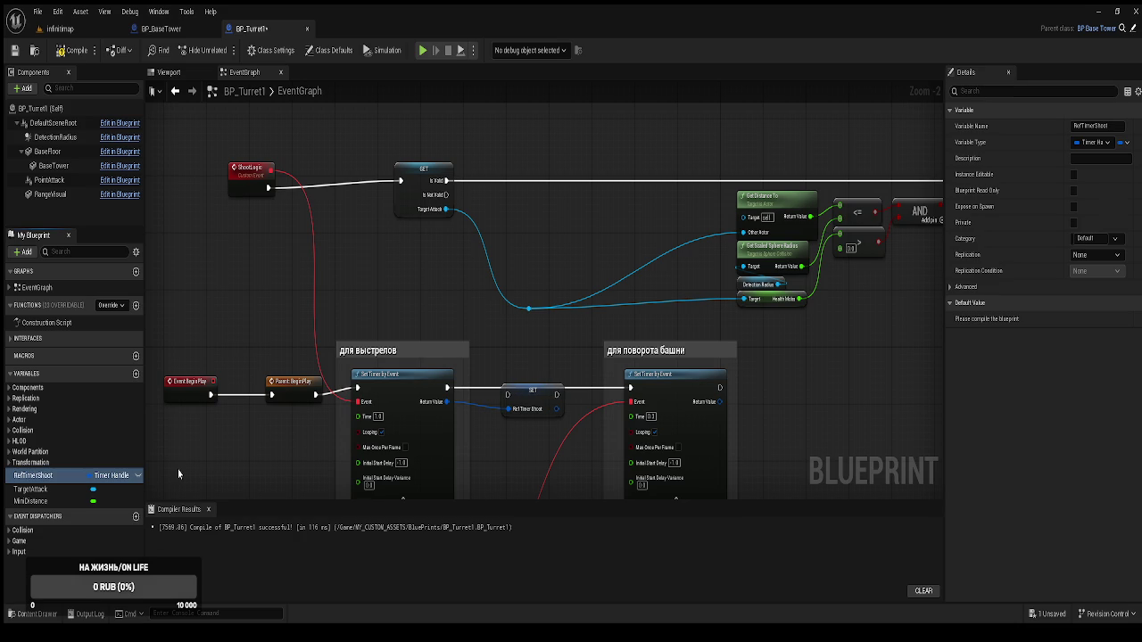
pyautogui.click(534, 396)
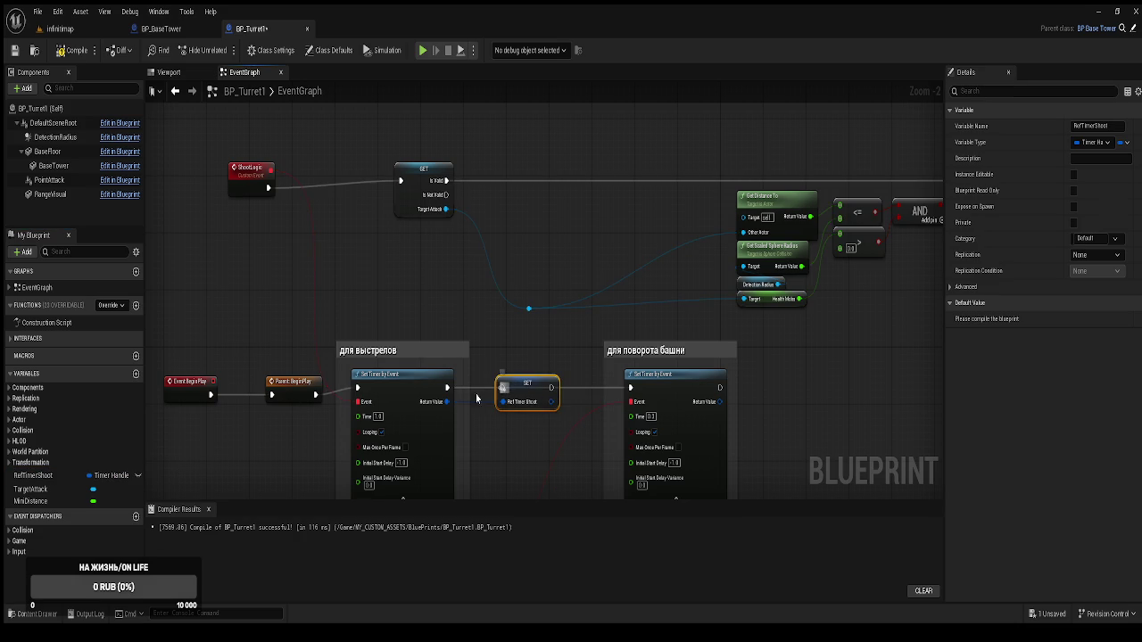
pyautogui.moveTo(525, 428); pyautogui.dragTo(545, 353)
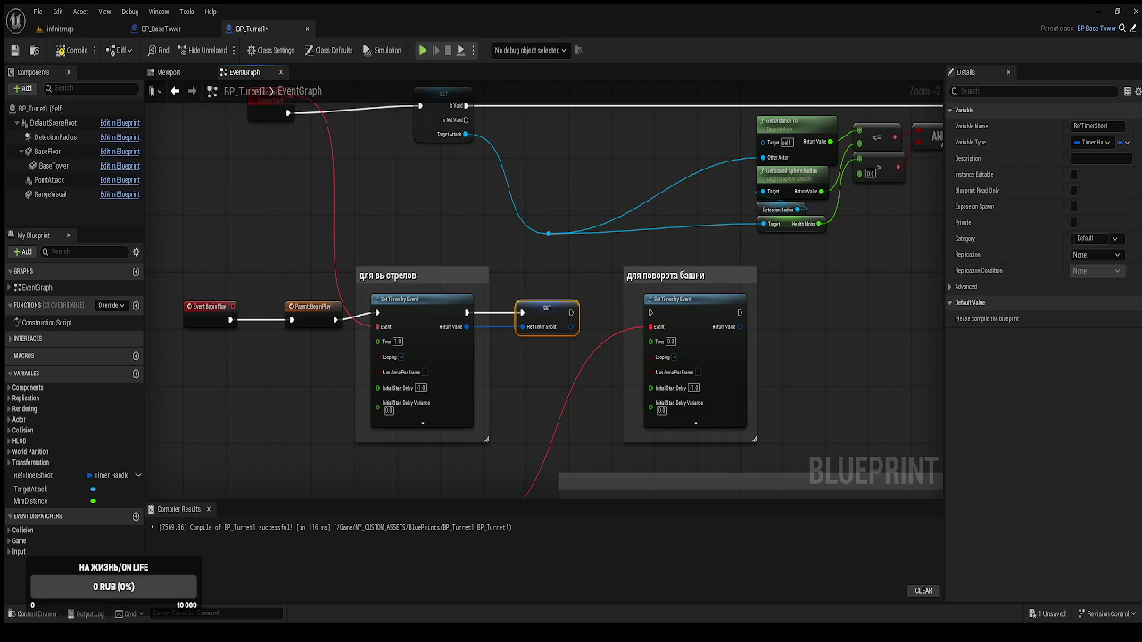
pyautogui.click(524, 313)
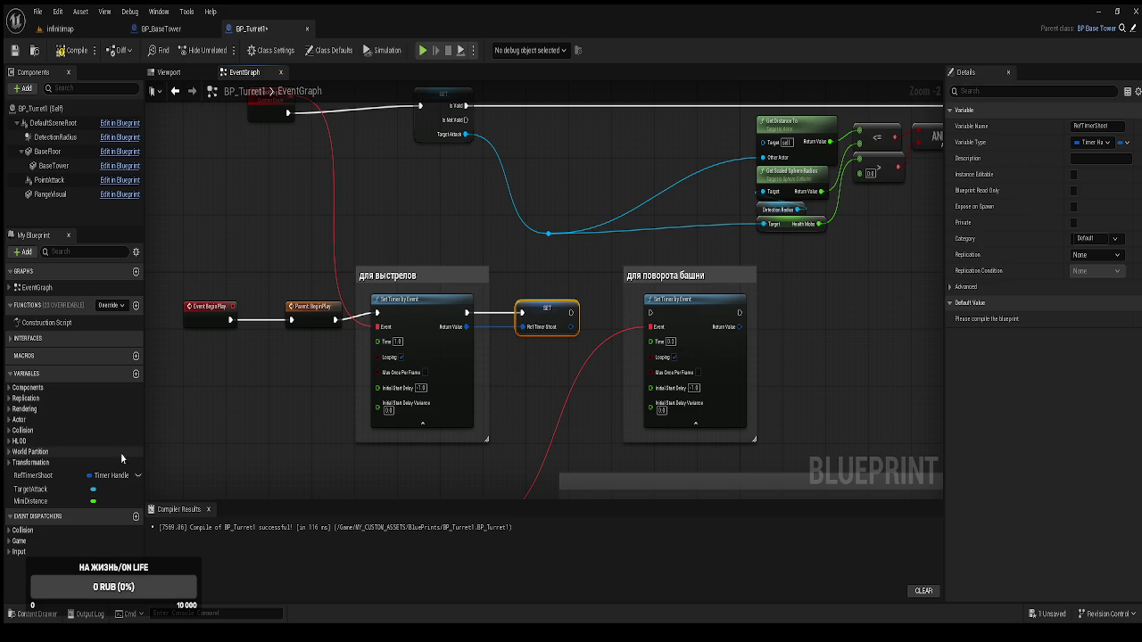
# Rename the timer handle variable to TowerRotatorTimer and compile BP_Turret1
pyautogui.click(1075, 125)
pyautogui.write('TowerRotatorTimer')
pyautogui.press('Return')
pyautogui.press('F7')
# Chain the SET node into the rotation timer and add a TowerRotatorTimer getter feeding Pause Timer by Handle
pyautogui.moveTo(581, 312); pyautogui.dragTo(651, 314)
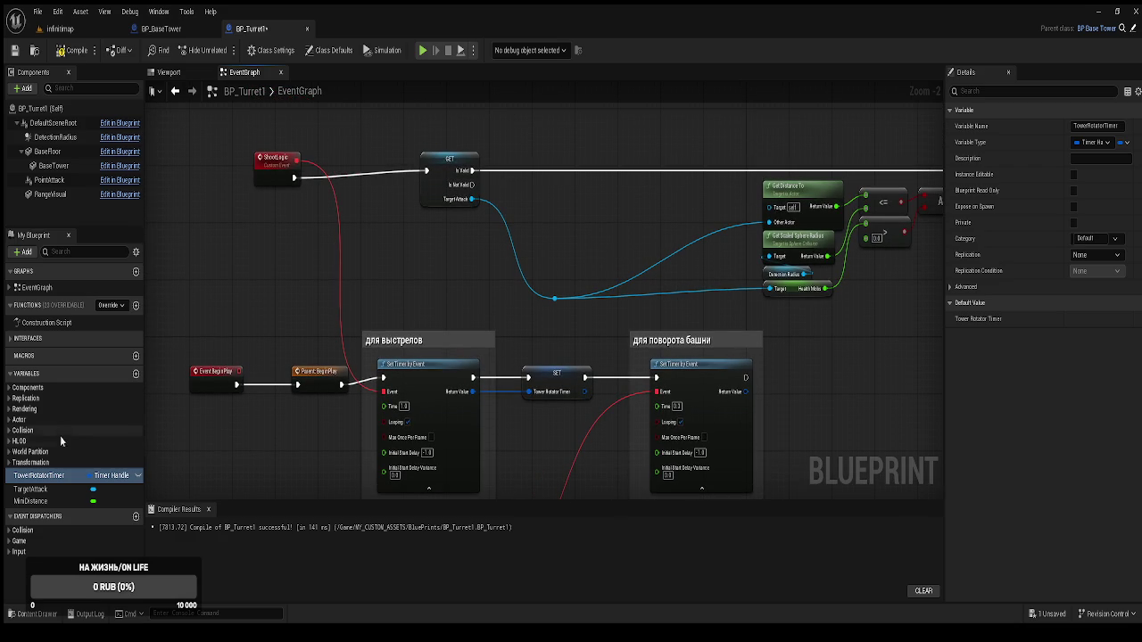
pyautogui.click(36, 479)
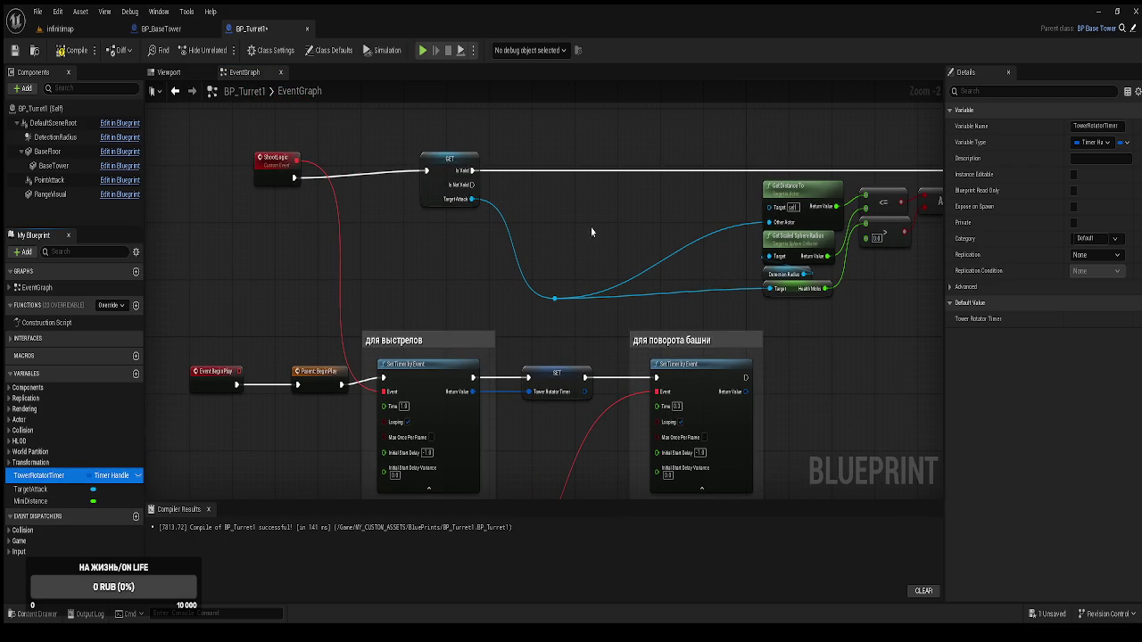
pyautogui.moveTo(531, 208)
pyautogui.mouseDown()
pyautogui.moveTo(555, 214)
pyautogui.moveTo(538, 189)
pyautogui.moveTo(562, 191)
pyautogui.moveTo(579, 152)
pyautogui.mouseUp()
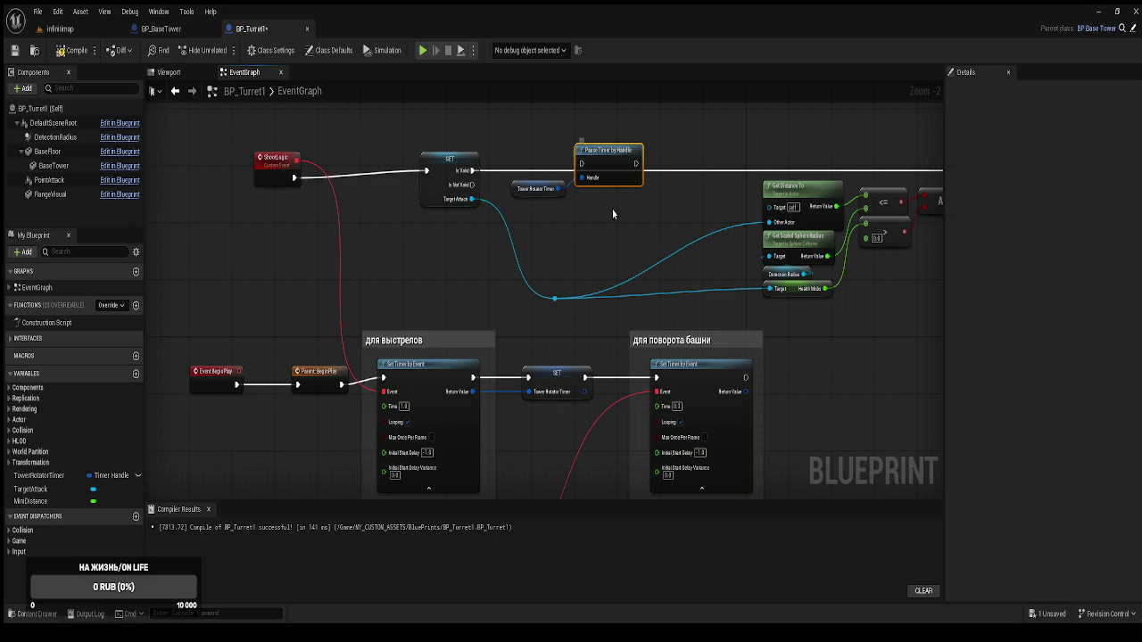
# Lower the pause node and getter, wire Is Not Valid into Pause Timer by Handle, and compile BP_Turret1
pyautogui.keyDown('ctrl'); pyautogui.click(538, 188); pyautogui.keyUp('ctrl')
pyautogui.moveTo(537, 188); pyautogui.dragTo(543, 231)
pyautogui.moveTo(472, 184); pyautogui.dragTo(587, 207)
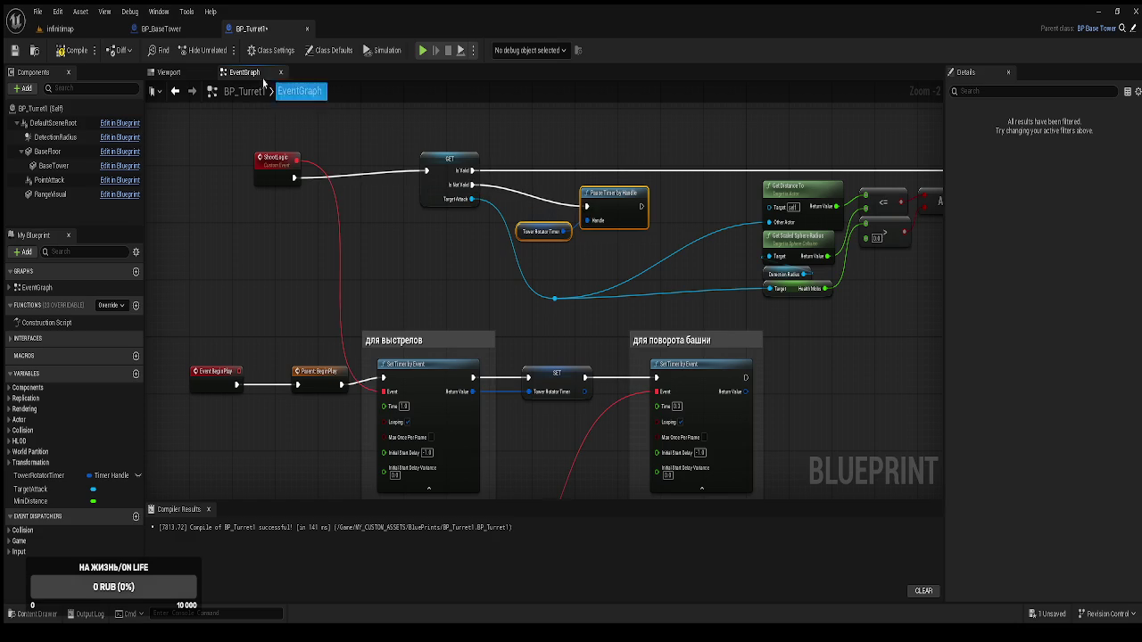
pyautogui.click(68, 50)
pyautogui.moveTo(313, 212)
pyautogui.mouseDown()
pyautogui.moveTo(302, 252)
pyautogui.moveTo(341, 294)
pyautogui.moveTo(355, 243)
pyautogui.mouseUp()
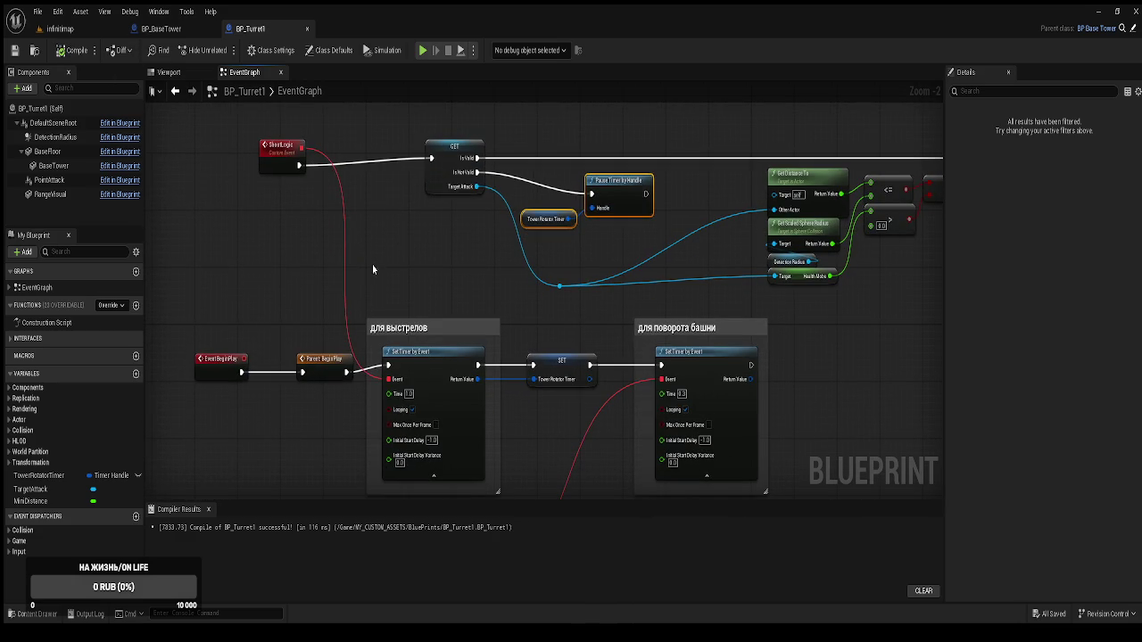
pyautogui.moveTo(561, 287)
pyautogui.mouseDown()
pyautogui.moveTo(532, 328)
pyautogui.moveTo(547, 316)
pyautogui.mouseUp()
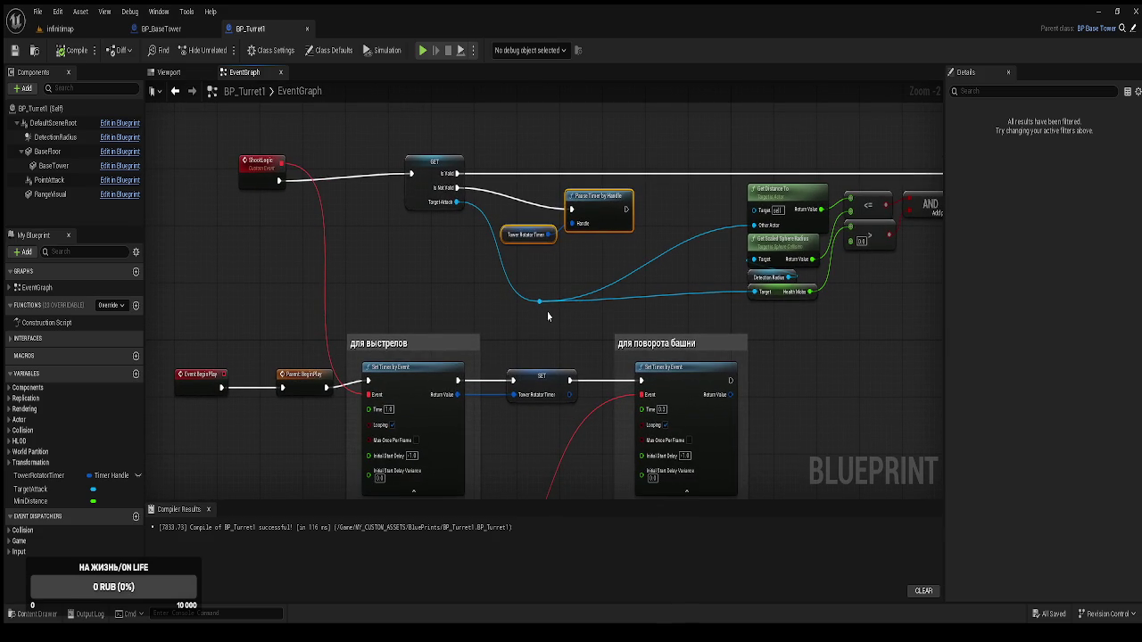